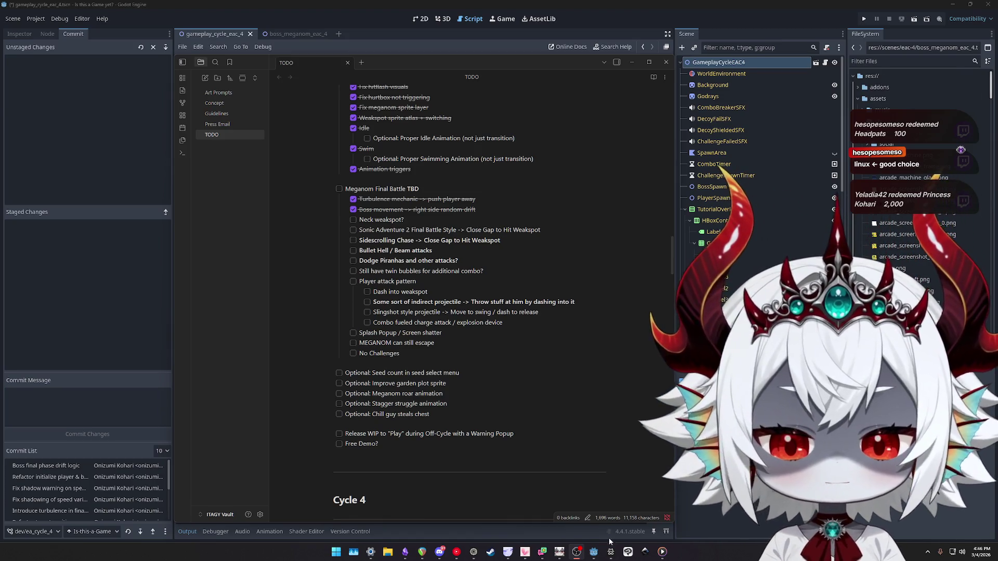
Switch to the browser and change Google SafeSearch from Blur to Filter
{"action": "key", "text": "alt+Tab"}
{"action": "left_click", "coordinate": [379, 102]}
Search Google for 'steam next fest' and open the Next Fest February 2026 store page
{"action": "mouse_move", "coordinate": [218, 7]}
{"action": "type", "text": "steam next fest"}
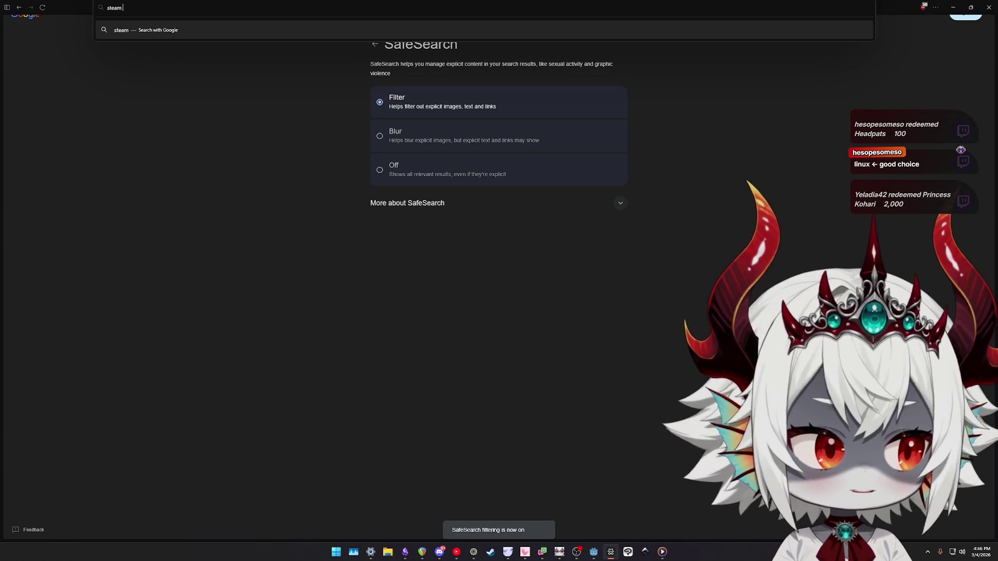
{"action": "key", "text": "Return"}
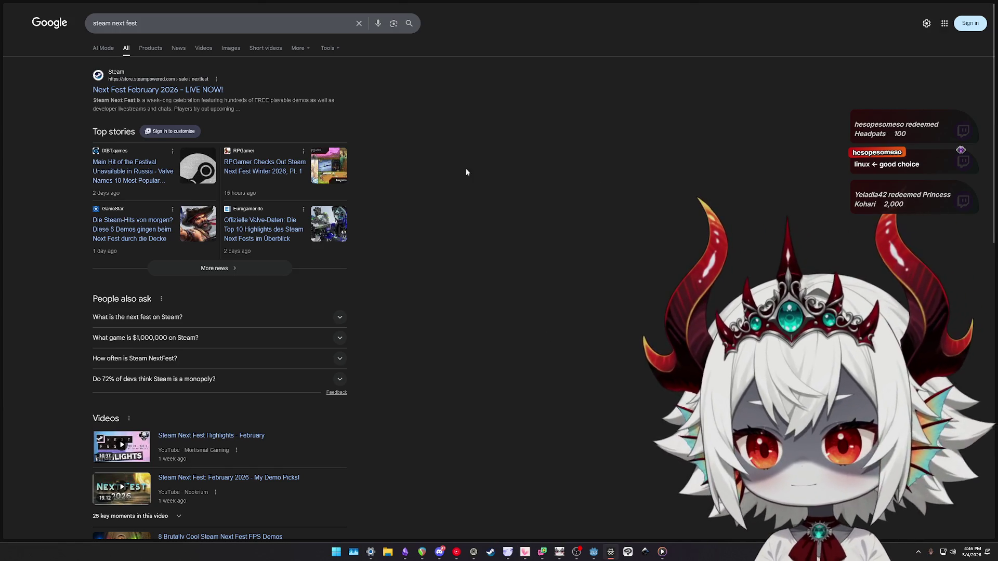
{"action": "left_click", "coordinate": [138, 91]}
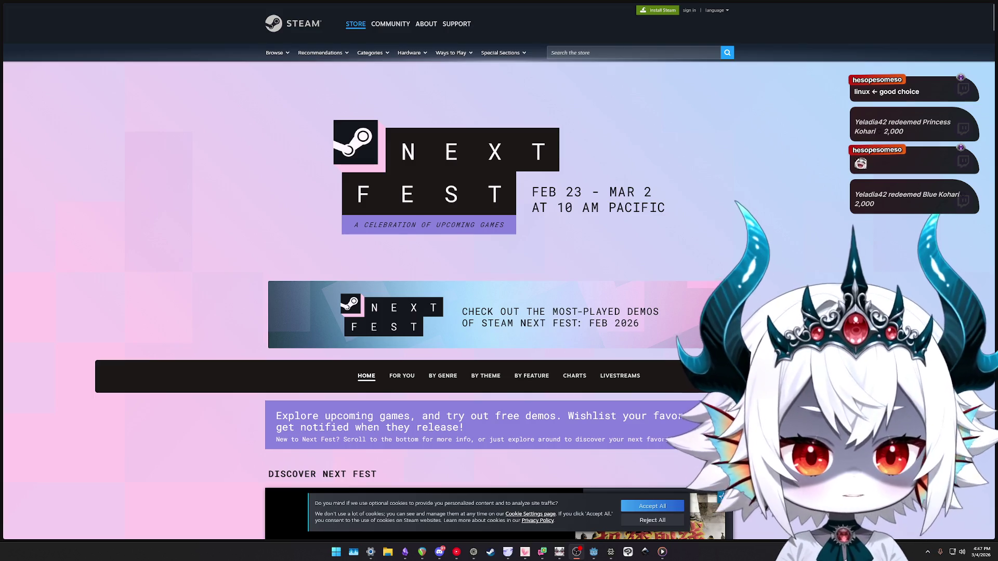
{"action": "mouse_move", "coordinate": [1, 76]}
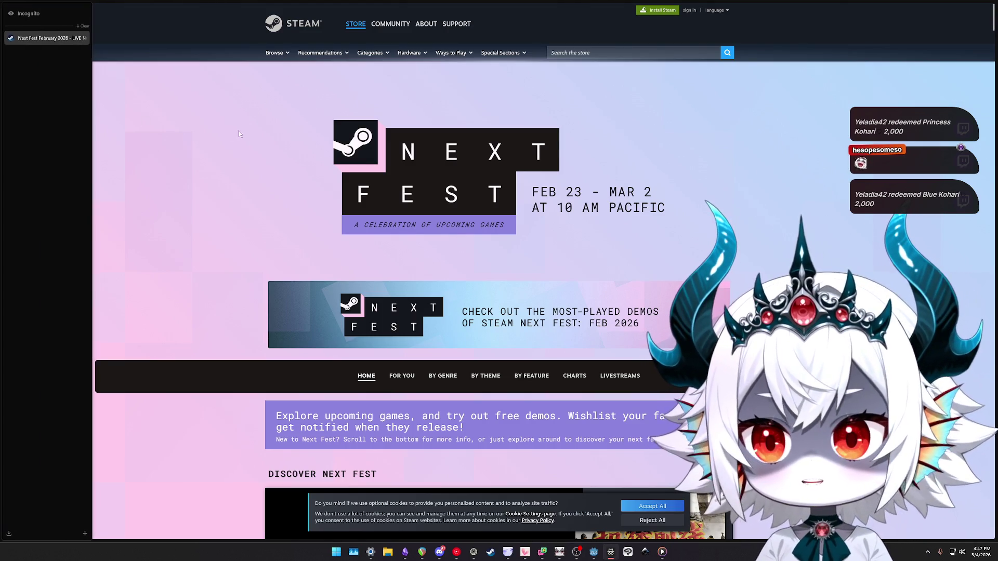
{"action": "key", "text": "ctrl+l"}
{"action": "type", "text": "google"}
{"action": "key", "text": "Return"}
{"action": "left_click", "coordinate": [117, 89]}
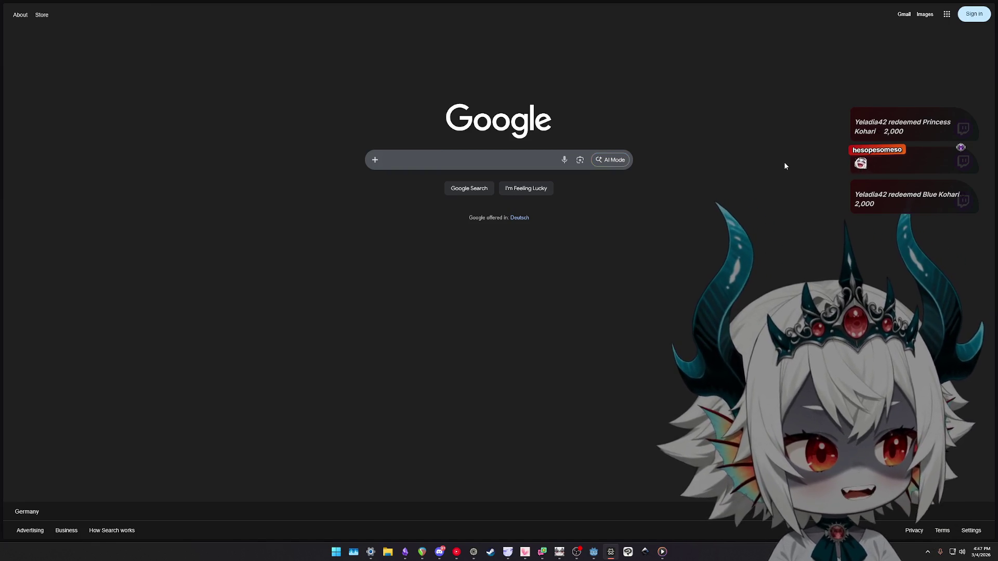
{"action": "mouse_move", "coordinate": [8, 82]}
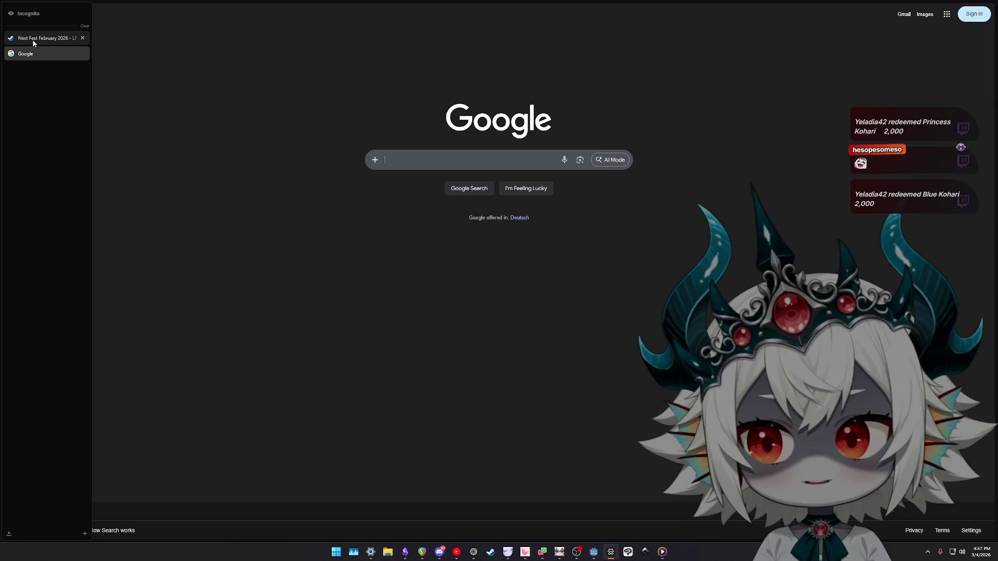
{"action": "left_click", "coordinate": [32, 39]}
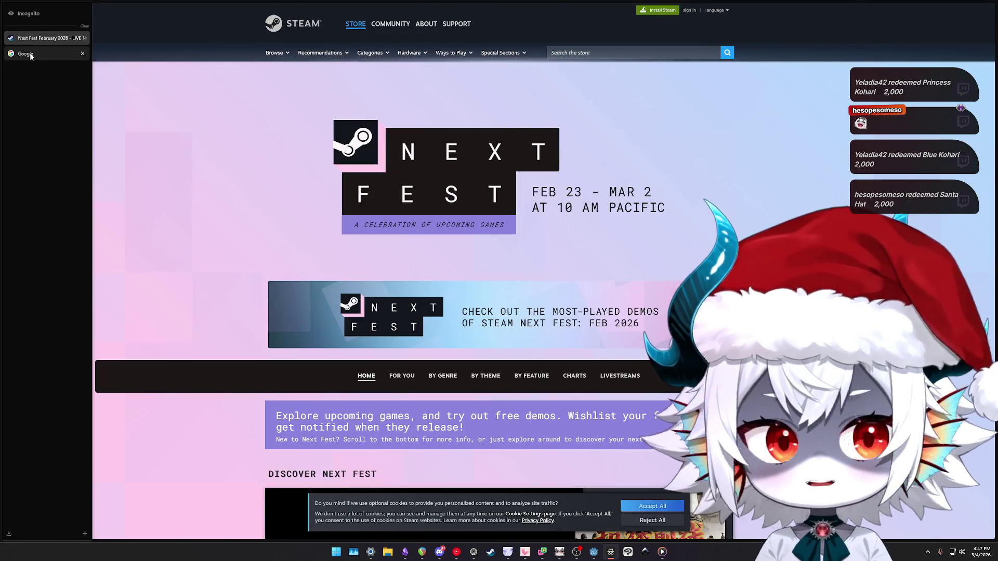
{"action": "left_click", "coordinate": [30, 54]}
{"action": "left_click", "coordinate": [29, 41]}
{"action": "left_click", "coordinate": [28, 54]}
{"action": "left_click", "coordinate": [29, 38]}
{"action": "left_click", "coordinate": [57, 54]}
{"action": "left_click", "coordinate": [83, 54]}
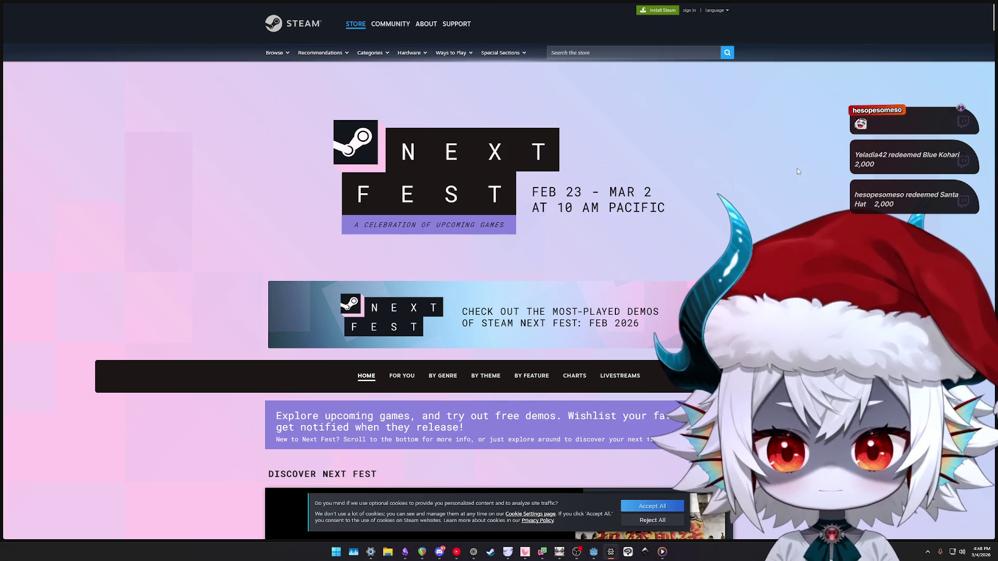
{"action": "scroll", "coordinate": [802, 169], "scroll_direction": "down", "scroll_amount": 7}
{"action": "scroll", "coordinate": [826, 188], "scroll_direction": "up", "scroll_amount": 7}
{"action": "scroll", "coordinate": [826, 185], "scroll_direction": "down", "scroll_amount": 13}
{"action": "scroll", "coordinate": [823, 187], "scroll_direction": "down", "scroll_amount": 6}
{"action": "scroll", "coordinate": [816, 190], "scroll_direction": "up", "scroll_amount": 20}
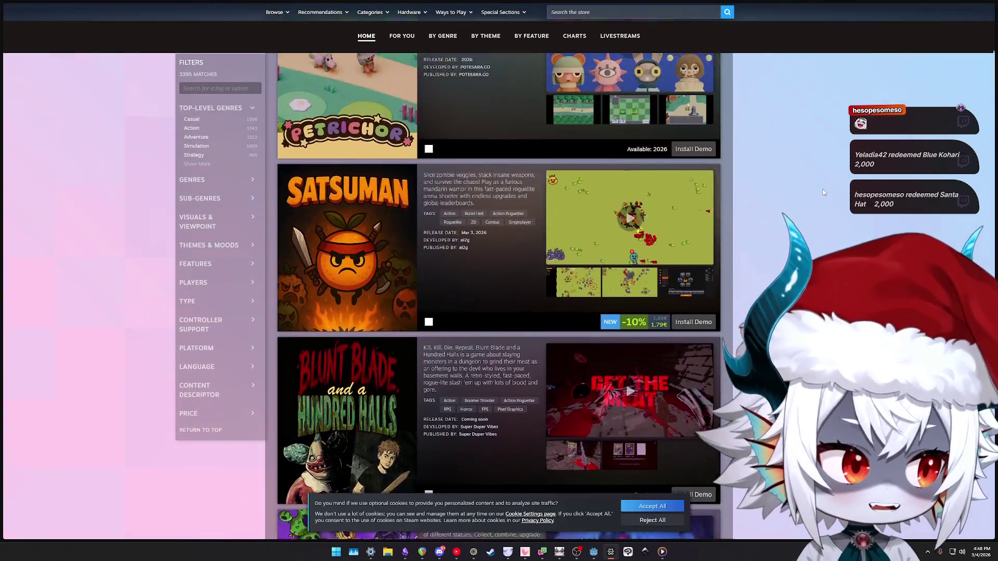
{"action": "scroll", "coordinate": [813, 193], "scroll_direction": "down", "scroll_amount": 20}
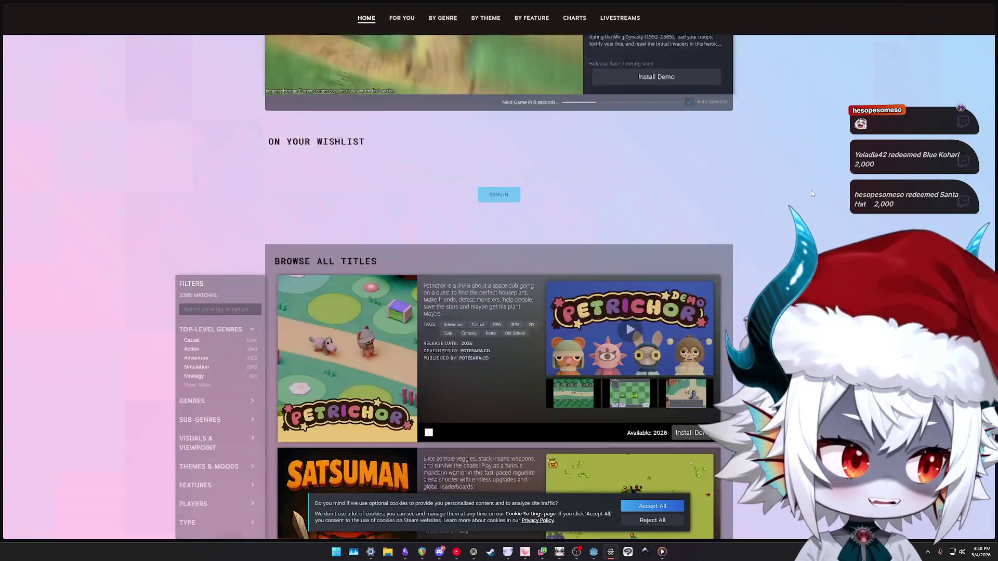
{"action": "scroll", "coordinate": [809, 194], "scroll_direction": "down", "scroll_amount": 15}
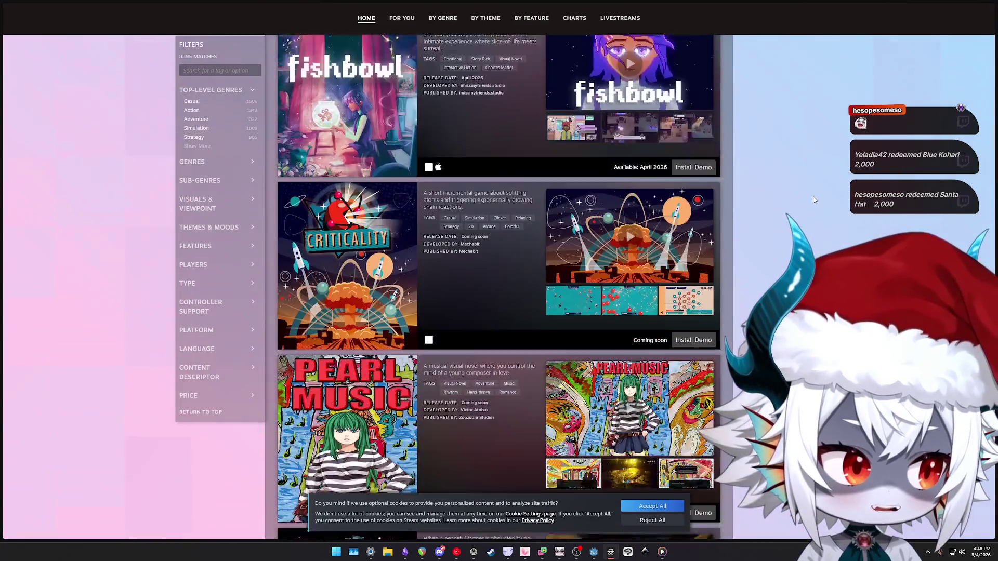
{"action": "scroll", "coordinate": [827, 198], "scroll_direction": "up", "scroll_amount": 20}
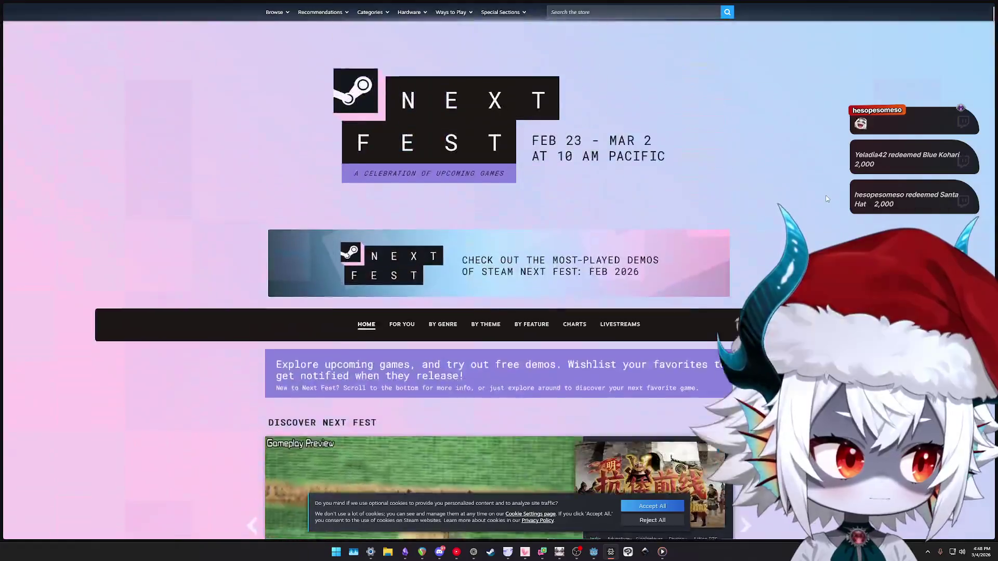
{"action": "scroll", "coordinate": [826, 198], "scroll_direction": "down", "scroll_amount": 3}
{"action": "scroll", "coordinate": [827, 198], "scroll_direction": "up", "scroll_amount": 3}
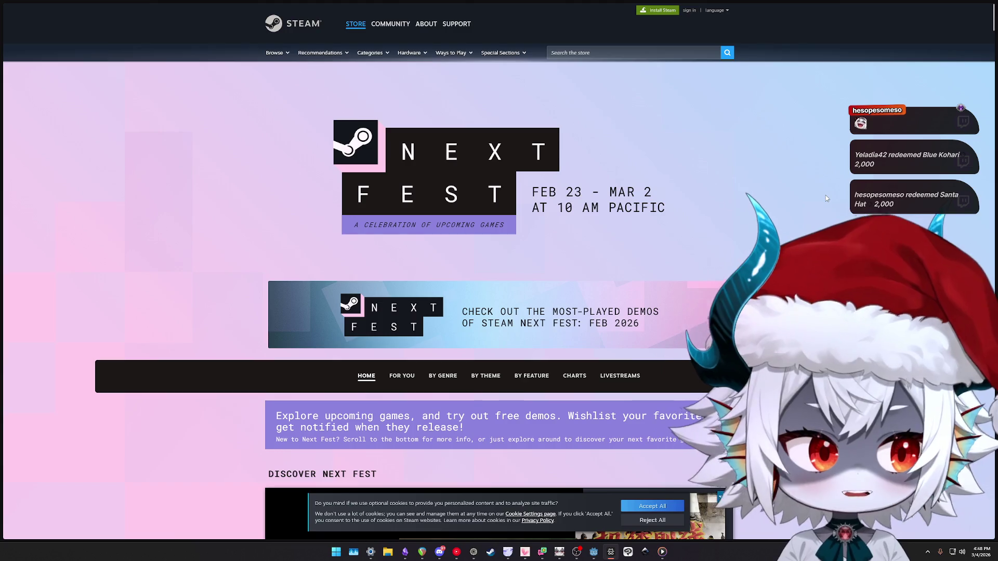
{"action": "scroll", "coordinate": [826, 198], "scroll_direction": "down", "scroll_amount": 6}
{"action": "scroll", "coordinate": [825, 198], "scroll_direction": "down", "scroll_amount": 4}
{"action": "scroll", "coordinate": [825, 198], "scroll_direction": "up", "scroll_amount": 9}
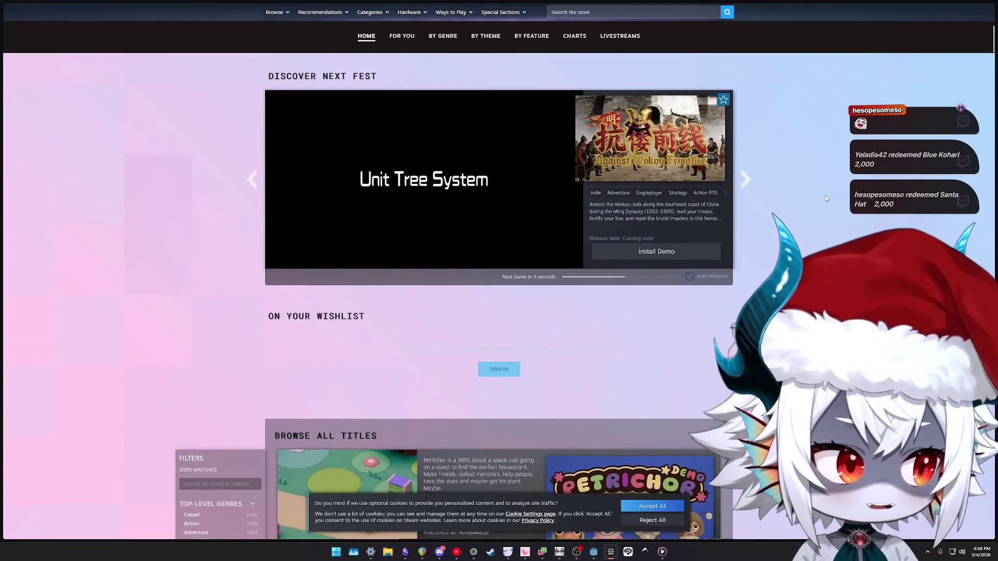
{"action": "scroll", "coordinate": [806, 188], "scroll_direction": "down", "scroll_amount": 4}
{"action": "scroll", "coordinate": [806, 188], "scroll_direction": "up", "scroll_amount": 6}
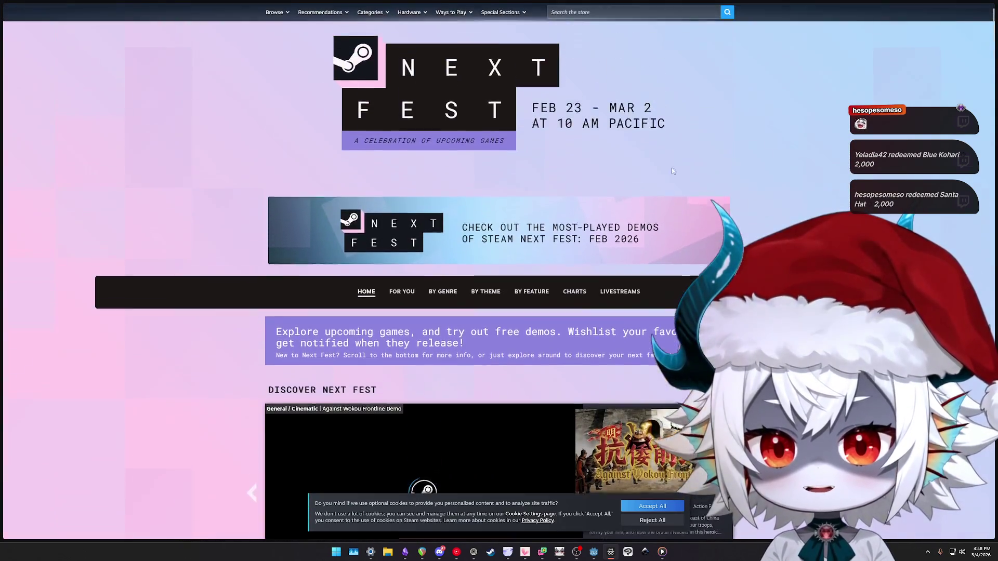
{"action": "left_click", "coordinate": [530, 308]}
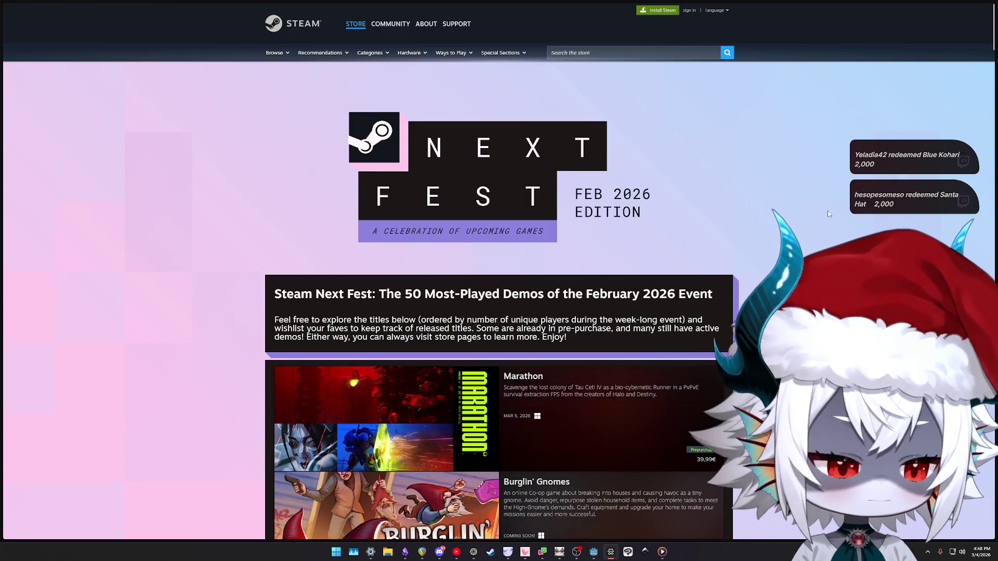
Scroll the most-played demos page and highlight its title and intro paragraph text
{"action": "scroll", "coordinate": [499, 281], "scroll_direction": "down", "scroll_amount": 6}
{"action": "scroll", "coordinate": [499, 281], "scroll_direction": "up", "scroll_amount": 4}
{"action": "scroll", "coordinate": [812, 230], "scroll_direction": "down", "scroll_amount": 2}
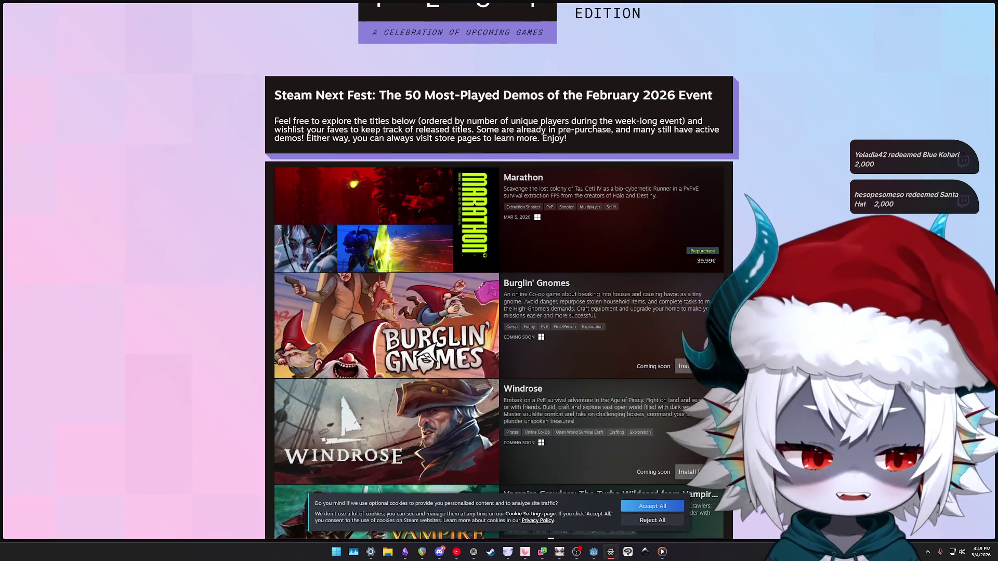
{"action": "scroll", "coordinate": [821, 241], "scroll_direction": "up", "scroll_amount": 3}
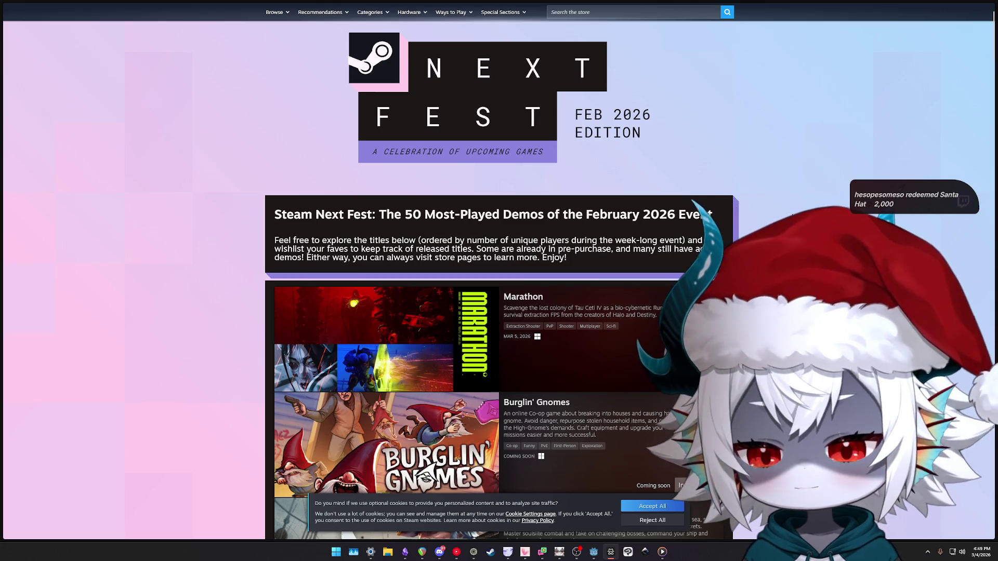
{"action": "scroll", "coordinate": [791, 217], "scroll_direction": "down", "scroll_amount": 2}
{"action": "scroll", "coordinate": [790, 214], "scroll_direction": "down", "scroll_amount": 2}
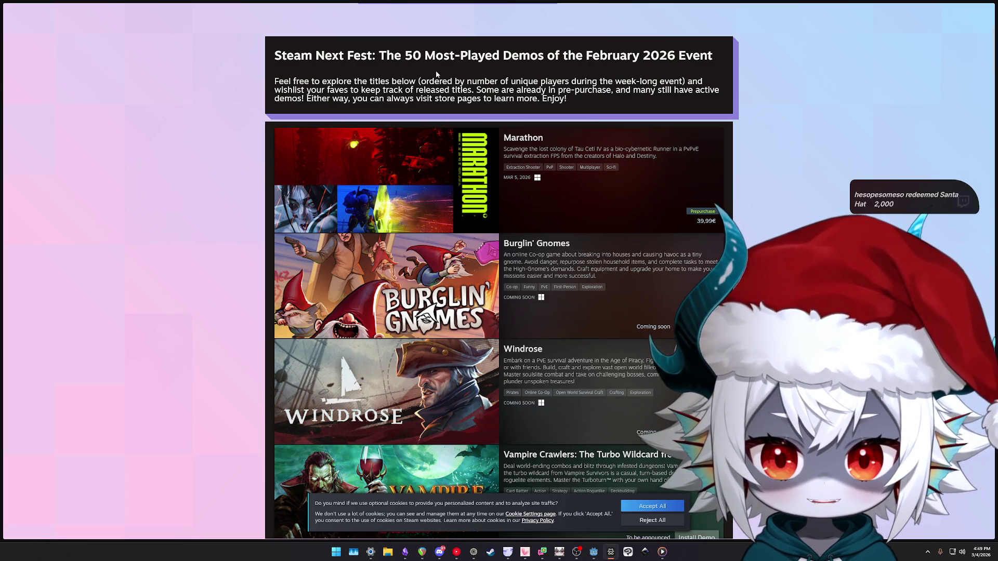
{"action": "left_click_drag", "start_coordinate": [406, 55], "coordinate": [681, 55]}
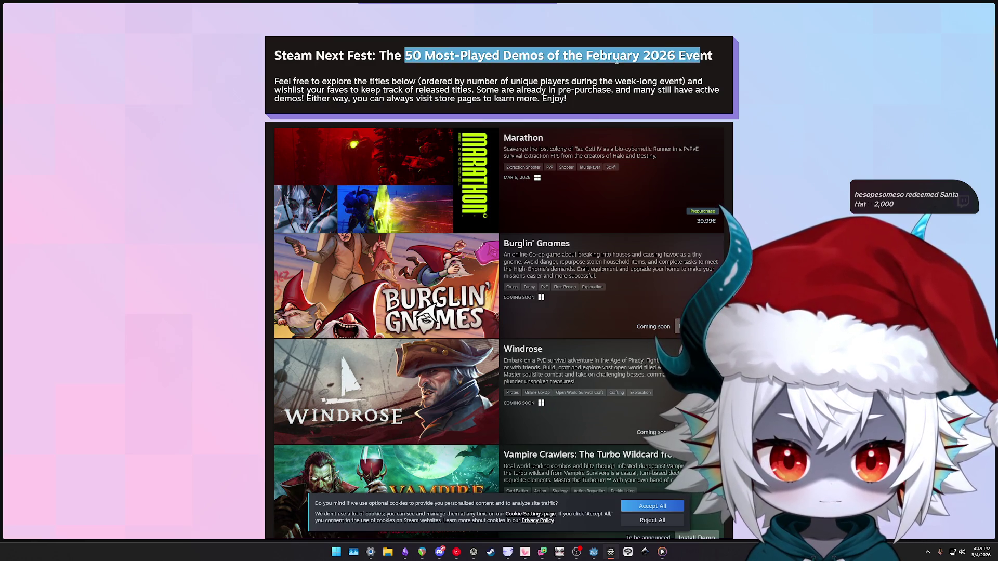
{"action": "left_click", "coordinate": [369, 82]}
{"action": "left_click_drag", "start_coordinate": [274, 81], "coordinate": [705, 81]}
{"action": "left_click", "coordinate": [806, 128]}
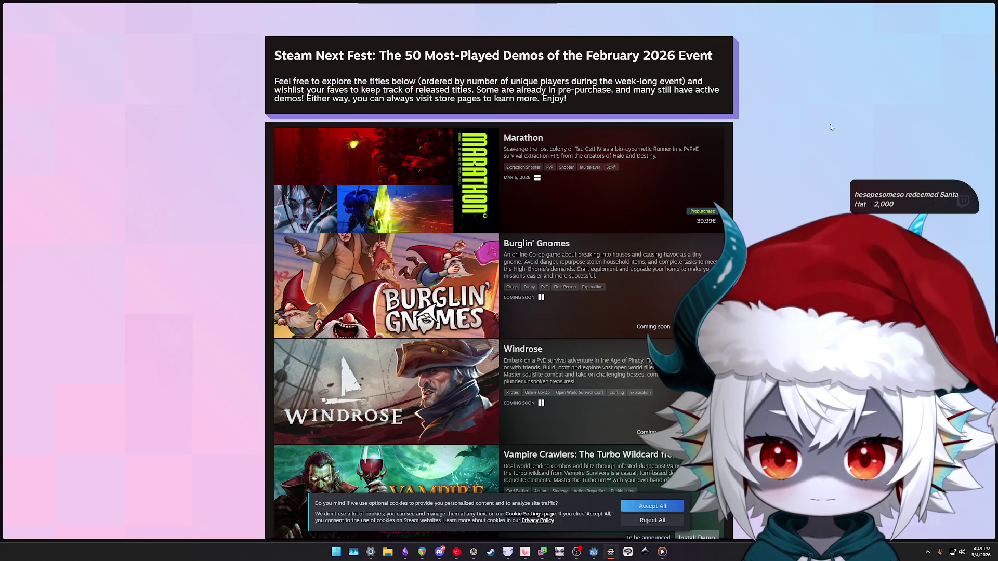
Browse down the demos, previewing capsules like Windrose, Vampire Crawlers and Far Far West
{"action": "scroll", "coordinate": [806, 127], "scroll_direction": "down", "scroll_amount": 1}
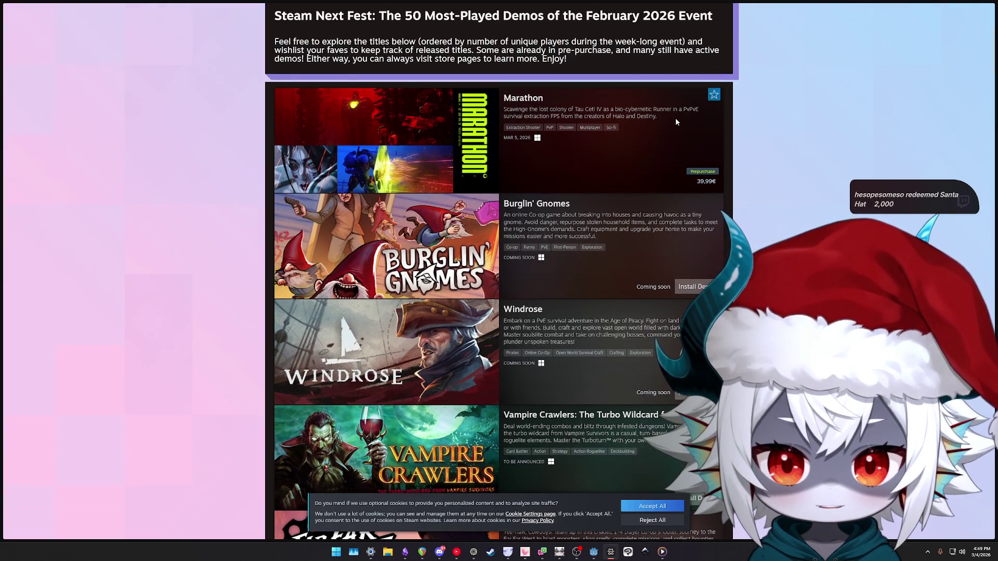
{"action": "scroll", "coordinate": [675, 118], "scroll_direction": "down", "scroll_amount": 1}
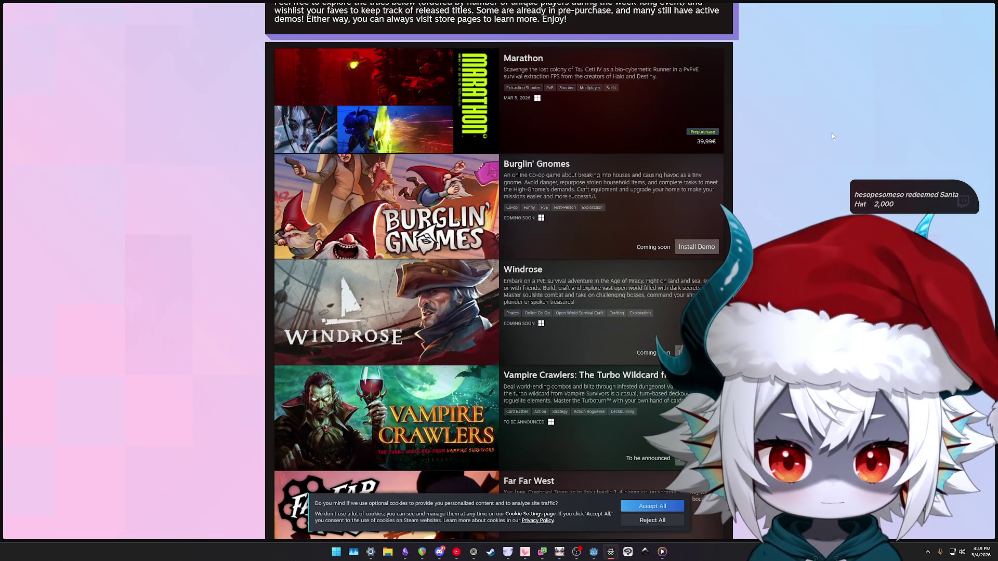
{"action": "scroll", "coordinate": [840, 123], "scroll_direction": "down", "scroll_amount": 1}
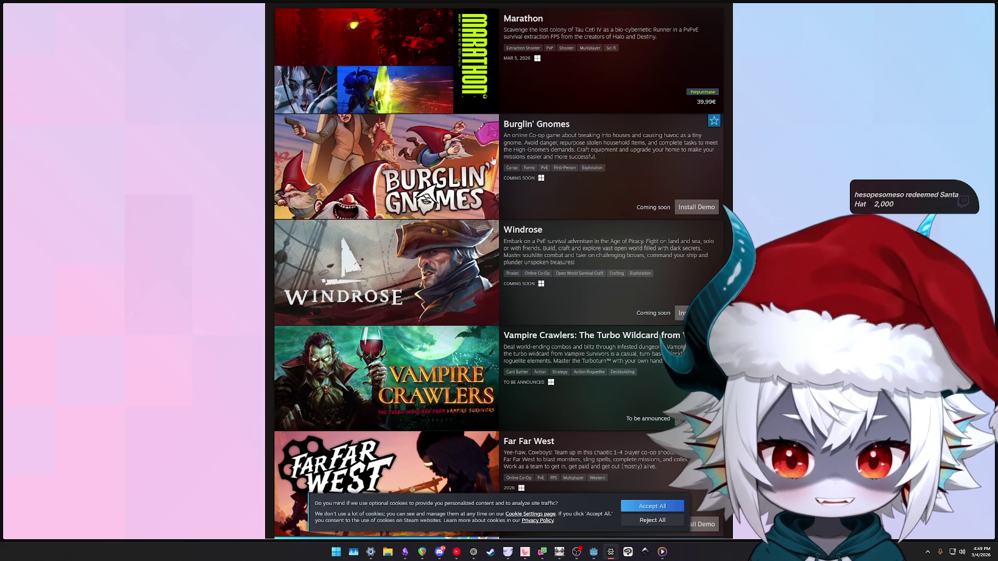
{"action": "mouse_move", "coordinate": [403, 159]}
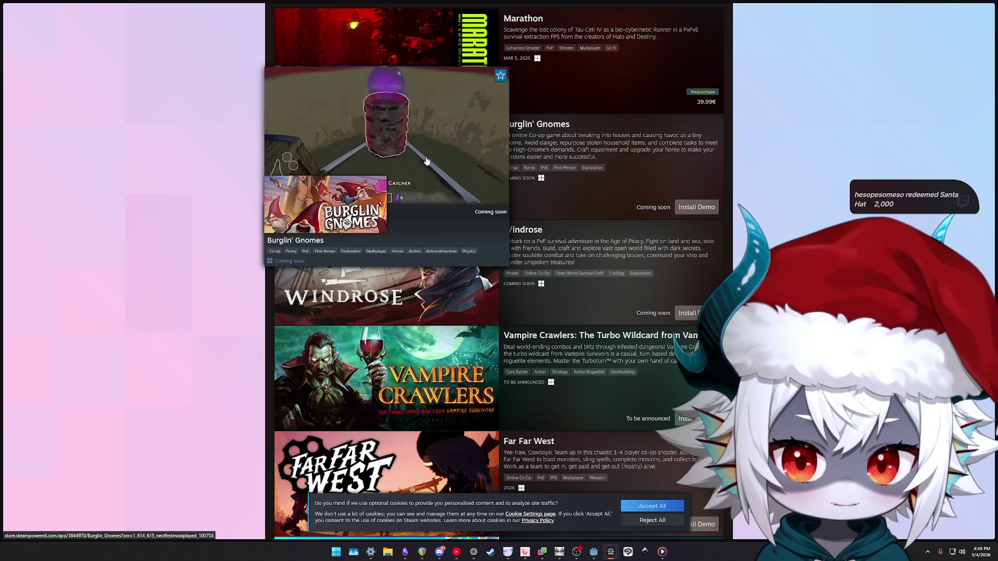
{"action": "scroll", "coordinate": [873, 151], "scroll_direction": "down", "scroll_amount": 1}
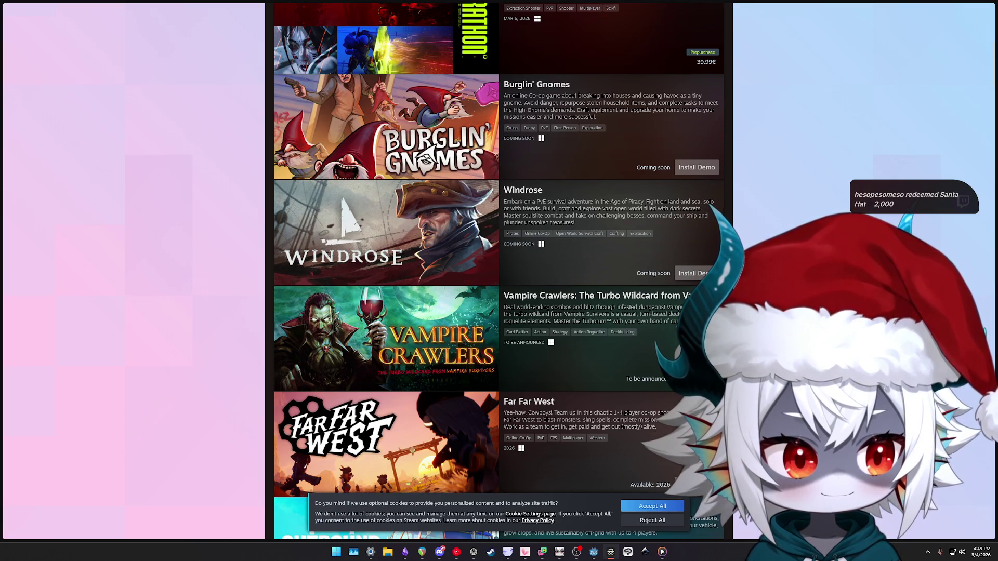
{"action": "scroll", "coordinate": [866, 154], "scroll_direction": "down", "scroll_amount": 3}
{"action": "mouse_move", "coordinate": [410, 112]}
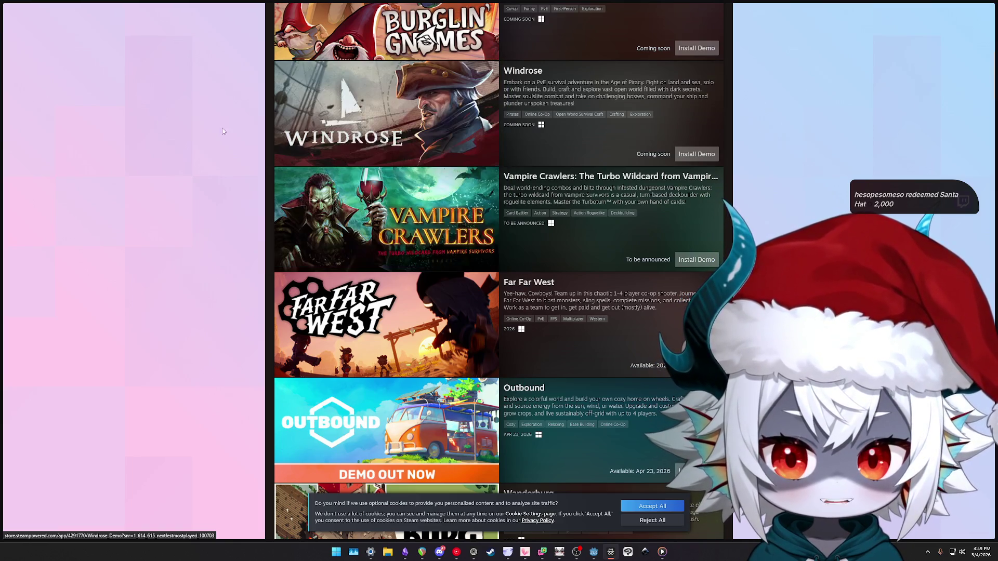
{"action": "mouse_move", "coordinate": [431, 142]}
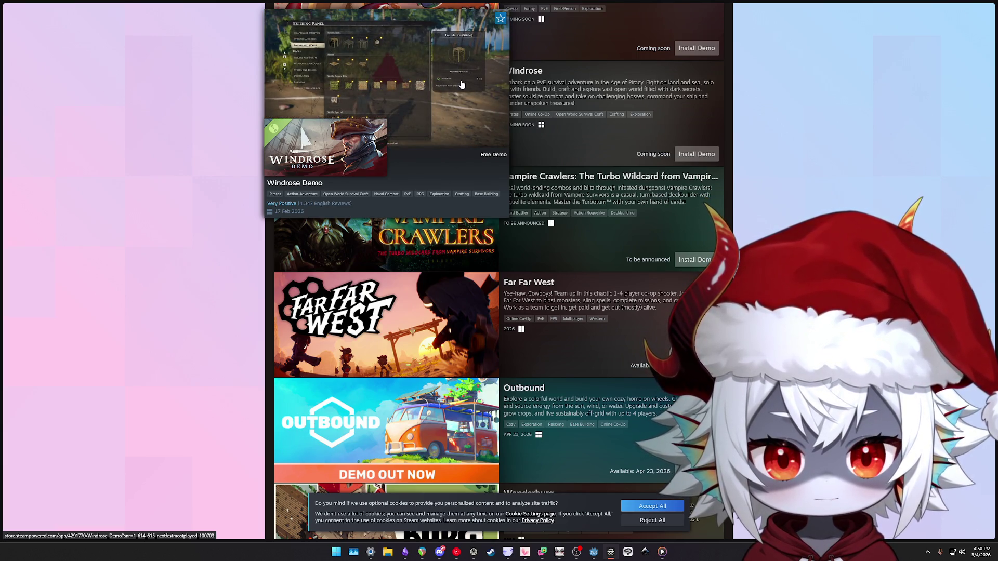
{"action": "scroll", "coordinate": [462, 84], "scroll_direction": "down", "scroll_amount": 1}
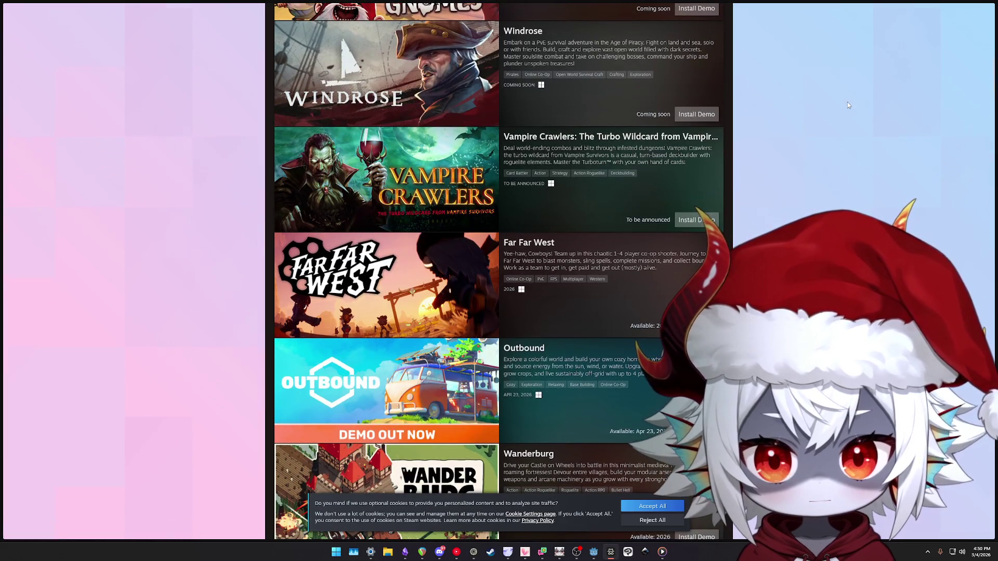
Accept optional cookies to clear the consent notice on the demos page
{"action": "scroll", "coordinate": [568, 163], "scroll_direction": "up", "scroll_amount": 2}
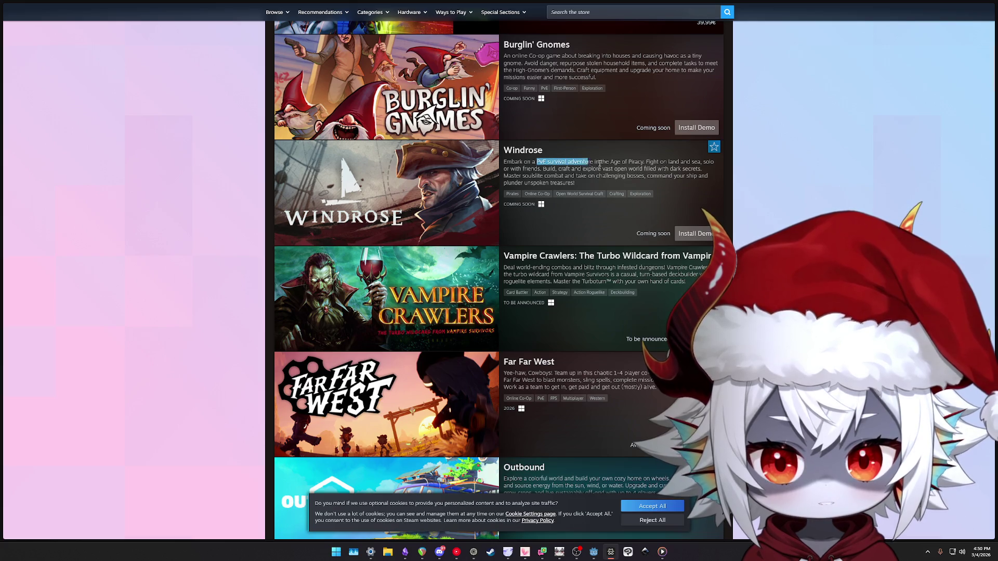
{"action": "scroll", "coordinate": [824, 159], "scroll_direction": "down", "scroll_amount": 2}
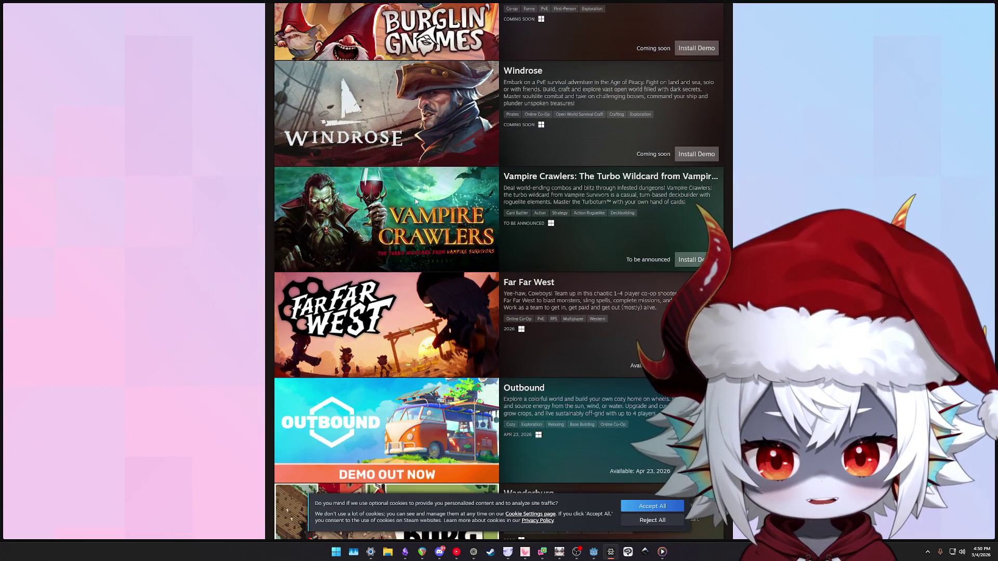
{"action": "mouse_move", "coordinate": [410, 199]}
{"action": "scroll", "coordinate": [416, 209], "scroll_direction": "down", "scroll_amount": 1}
{"action": "scroll", "coordinate": [417, 209], "scroll_direction": "down", "scroll_amount": 1}
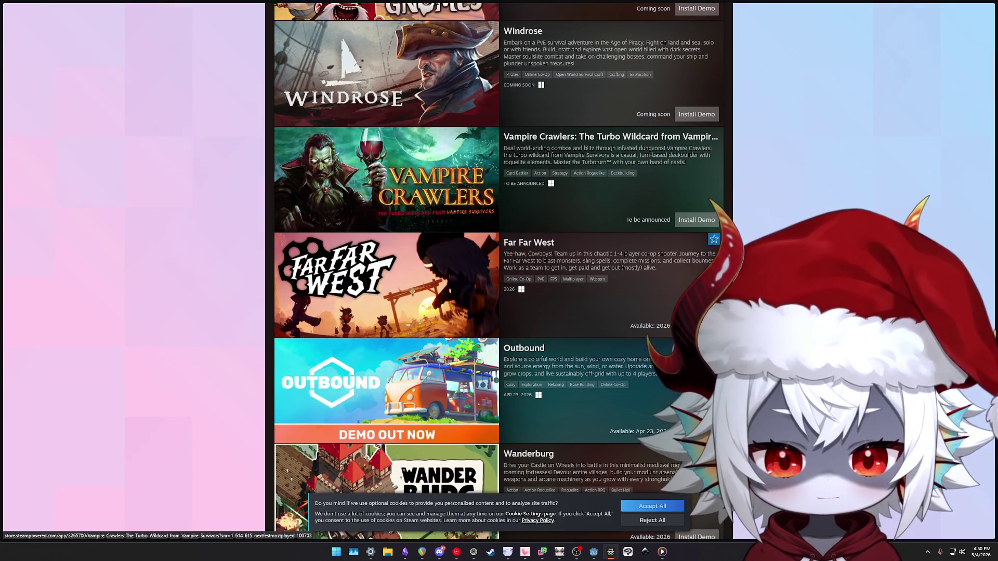
{"action": "left_click", "coordinate": [637, 504]}
{"action": "mouse_move", "coordinate": [402, 176]}
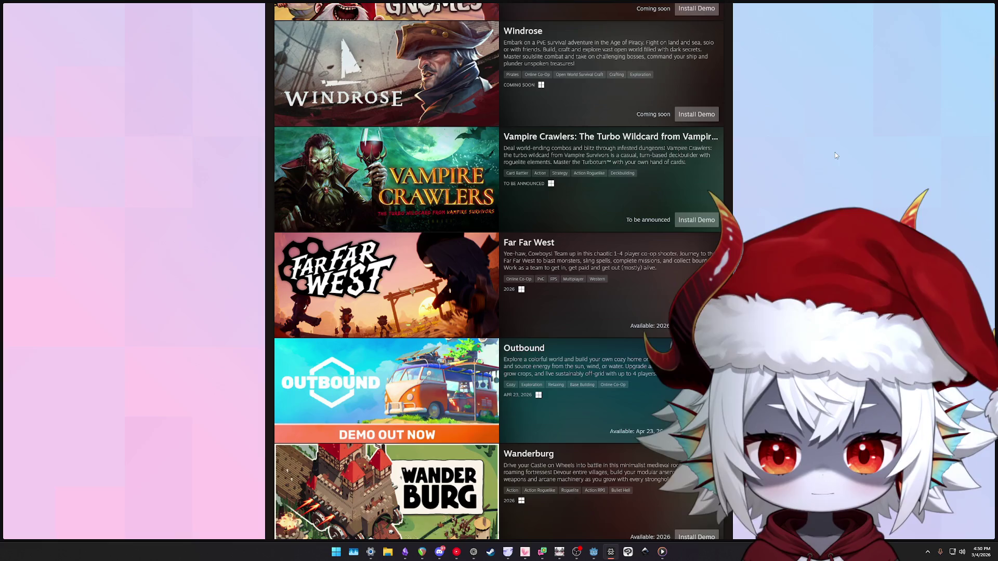
Scroll further down the demos list, highlighting the Arkheron description along the way
{"action": "scroll", "coordinate": [446, 199], "scroll_direction": "down", "scroll_amount": 3}
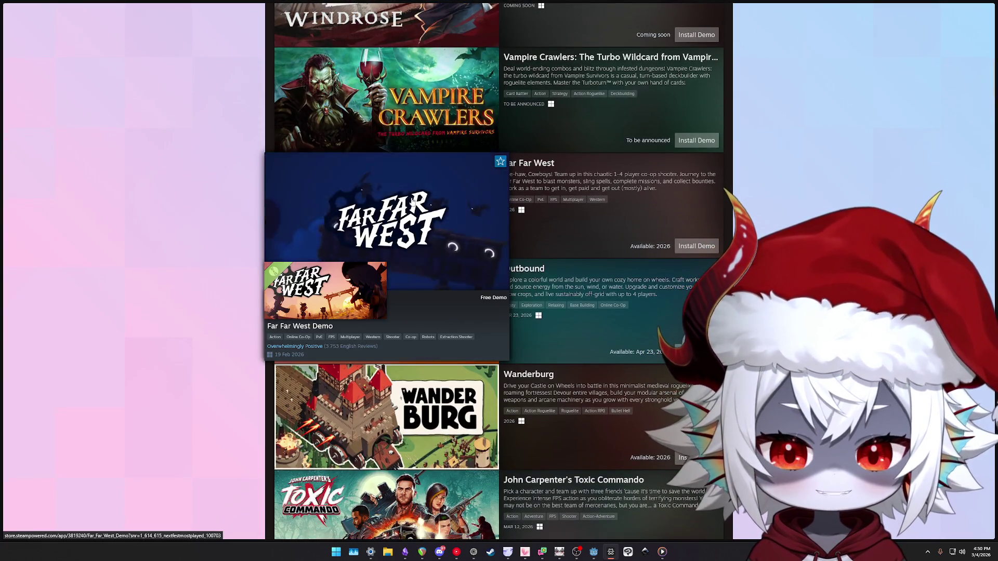
{"action": "mouse_move", "coordinate": [394, 200]}
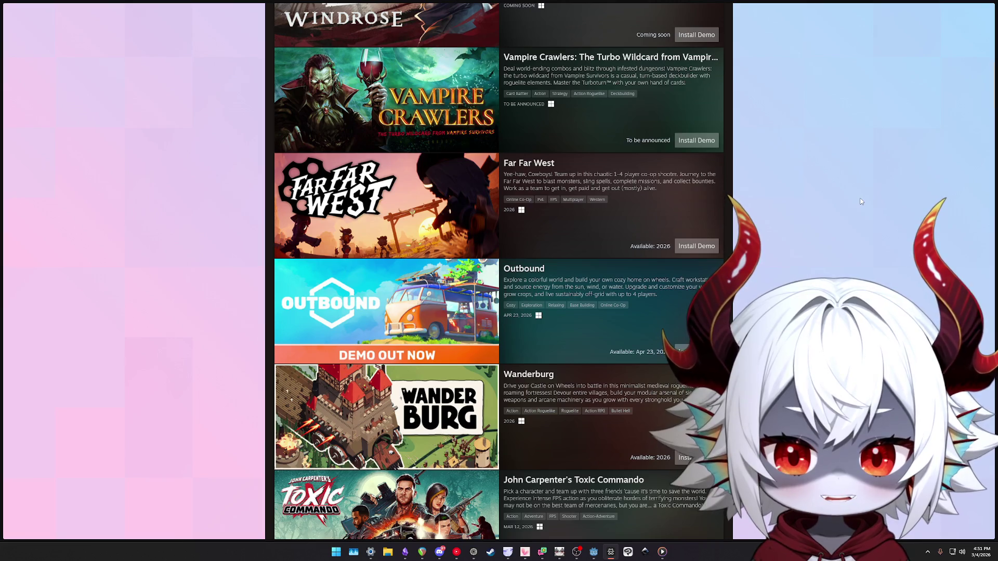
{"action": "scroll", "coordinate": [745, 168], "scroll_direction": "down", "scroll_amount": 2}
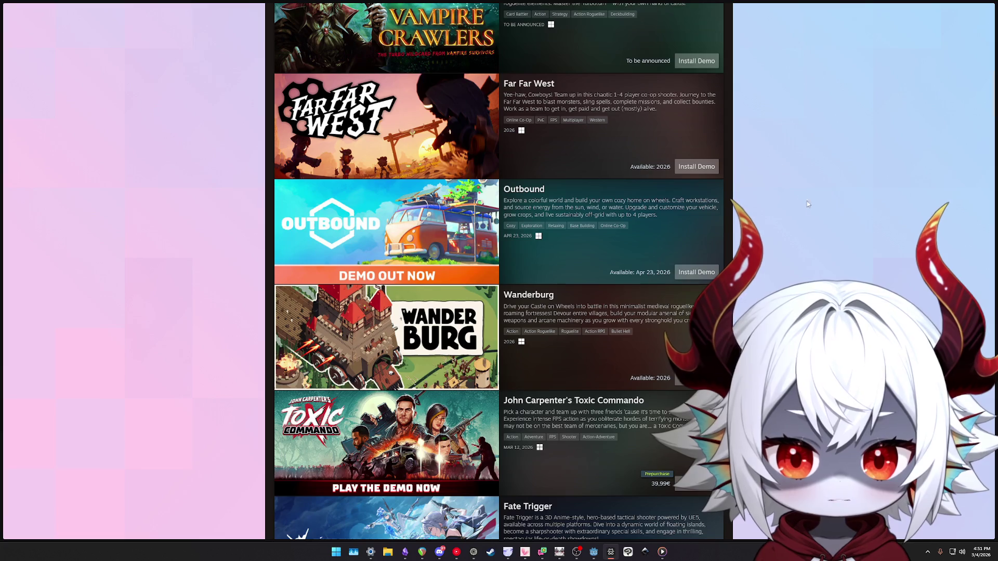
{"action": "scroll", "coordinate": [817, 200], "scroll_direction": "down", "scroll_amount": 2}
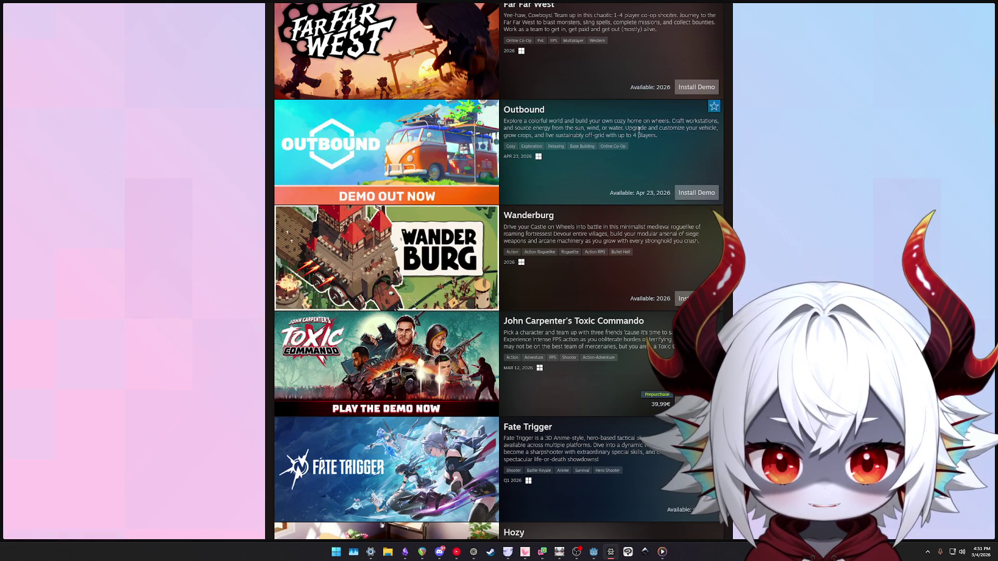
{"action": "scroll", "coordinate": [737, 148], "scroll_direction": "down", "scroll_amount": 3}
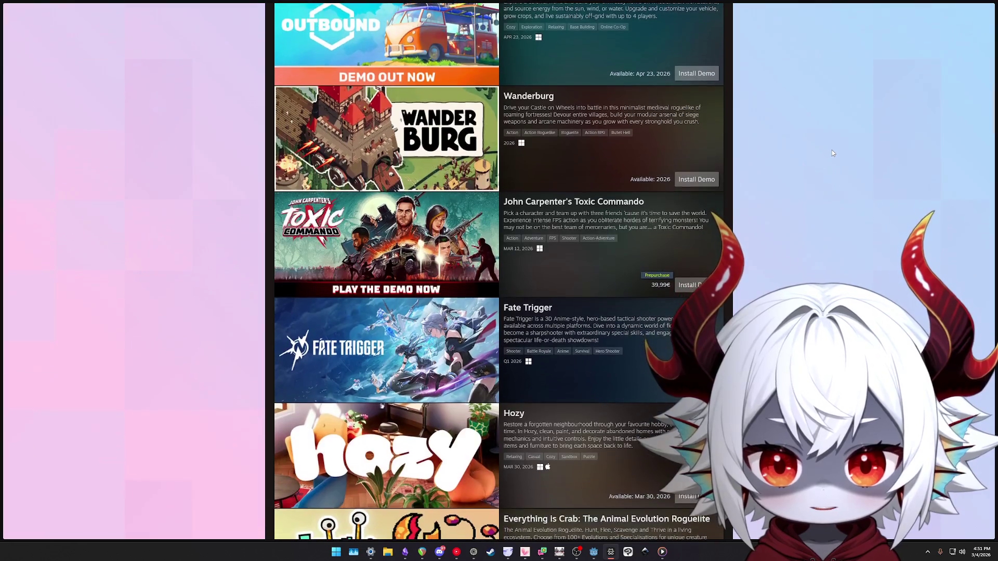
{"action": "mouse_move", "coordinate": [407, 139]}
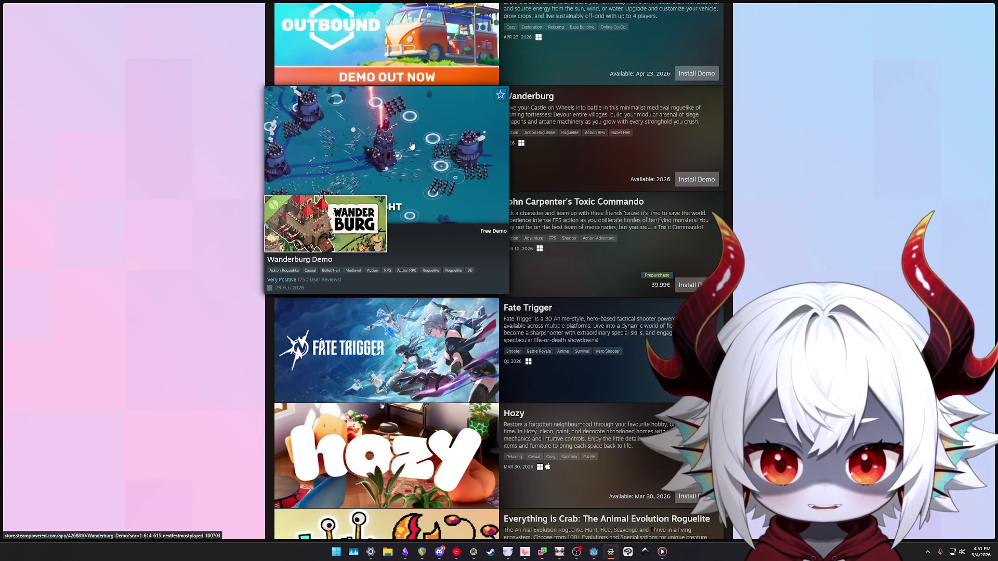
{"action": "scroll", "coordinate": [762, 151], "scroll_direction": "down", "scroll_amount": 3}
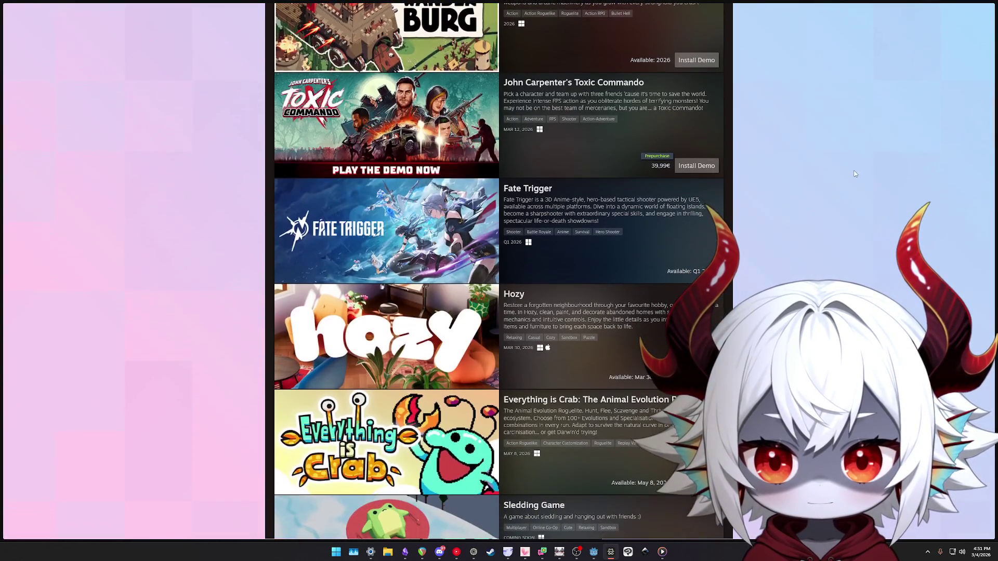
{"action": "scroll", "coordinate": [857, 170], "scroll_direction": "down", "scroll_amount": 5}
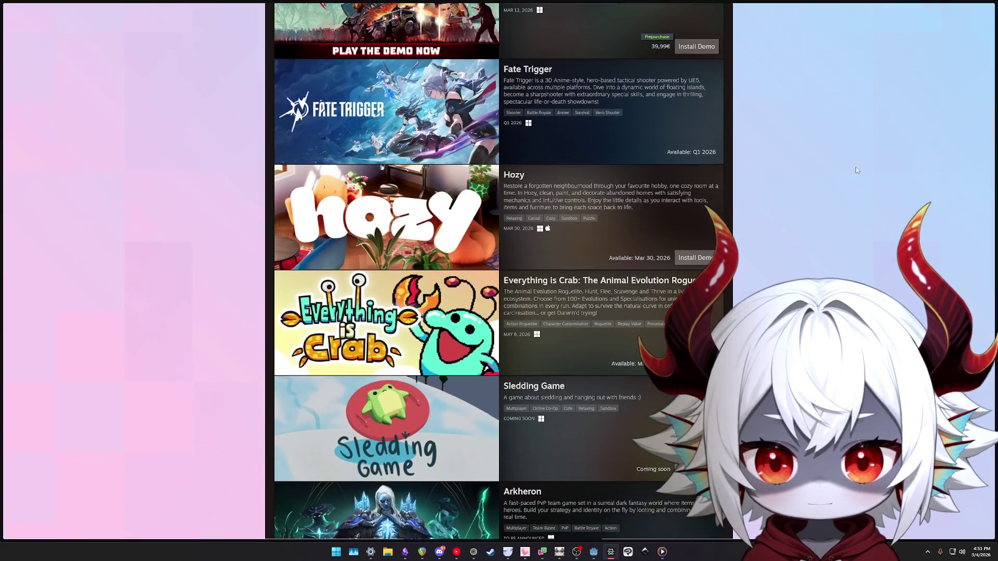
{"action": "scroll", "coordinate": [856, 170], "scroll_direction": "down", "scroll_amount": 1}
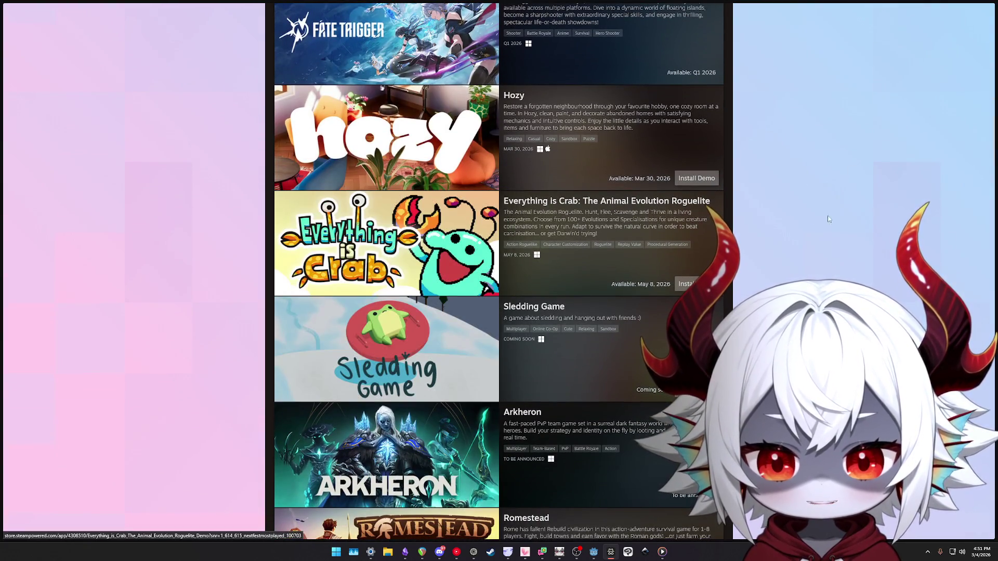
{"action": "scroll", "coordinate": [865, 195], "scroll_direction": "down", "scroll_amount": 1}
{"action": "scroll", "coordinate": [865, 196], "scroll_direction": "down", "scroll_amount": 1}
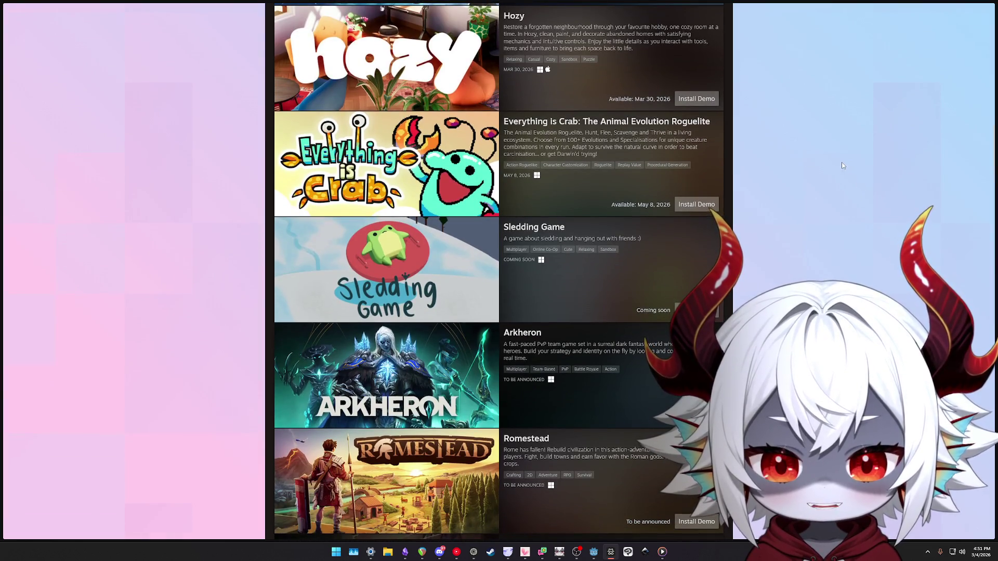
{"action": "scroll", "coordinate": [844, 164], "scroll_direction": "down", "scroll_amount": 4}
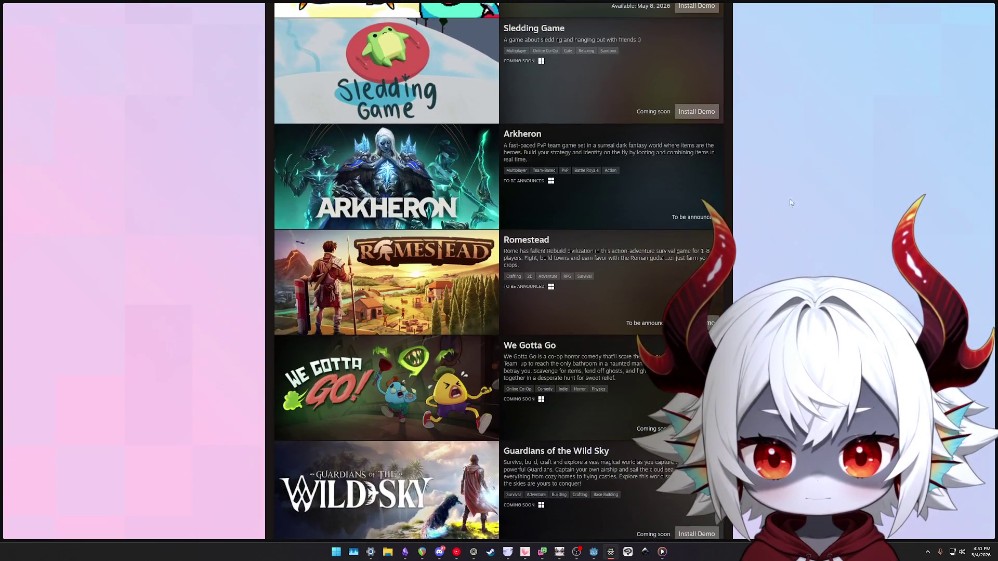
{"action": "mouse_move", "coordinate": [388, 199]}
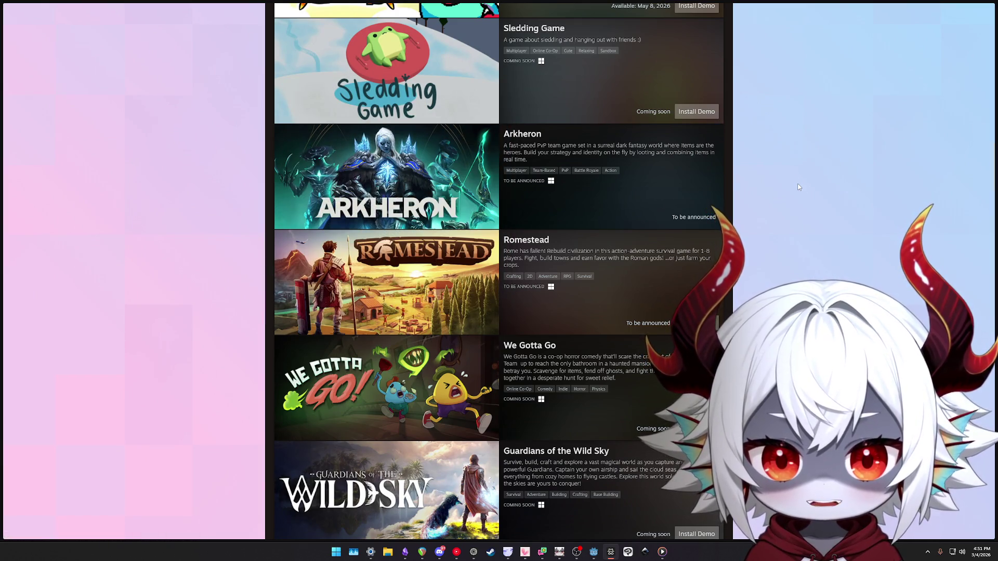
{"action": "scroll", "coordinate": [786, 180], "scroll_direction": "down", "scroll_amount": 1}
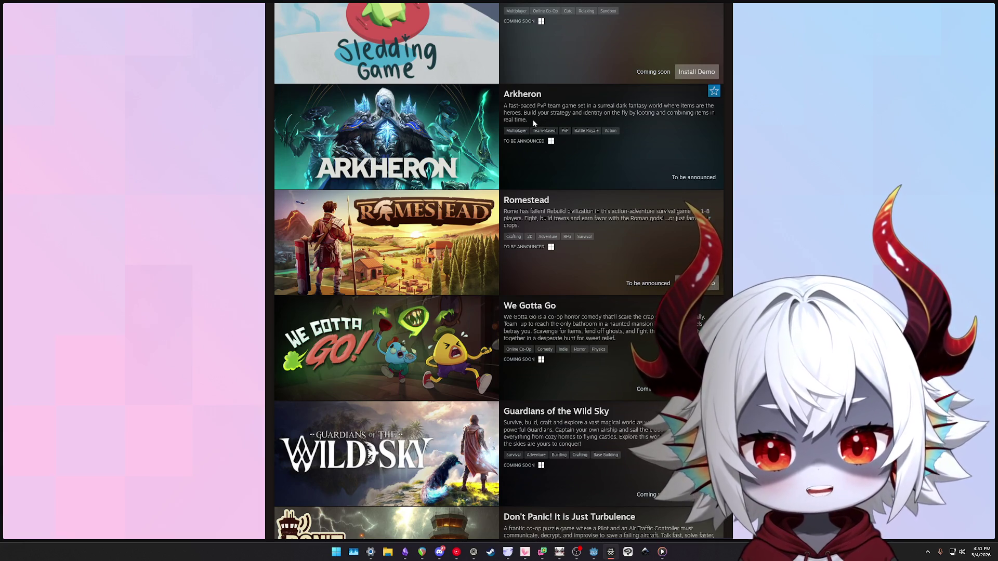
{"action": "mouse_move", "coordinate": [532, 119]}
{"action": "left_mouse_down"}
{"action": "mouse_move", "coordinate": [510, 109]}
{"action": "mouse_move", "coordinate": [544, 116]}
{"action": "mouse_move", "coordinate": [512, 113]}
{"action": "mouse_move", "coordinate": [535, 120]}
{"action": "left_mouse_up"}
Scroll on to the final entries Crystalfall, Chained Wheels and Lootbound and the page footer
{"action": "scroll", "coordinate": [775, 133], "scroll_direction": "down", "scroll_amount": 2}
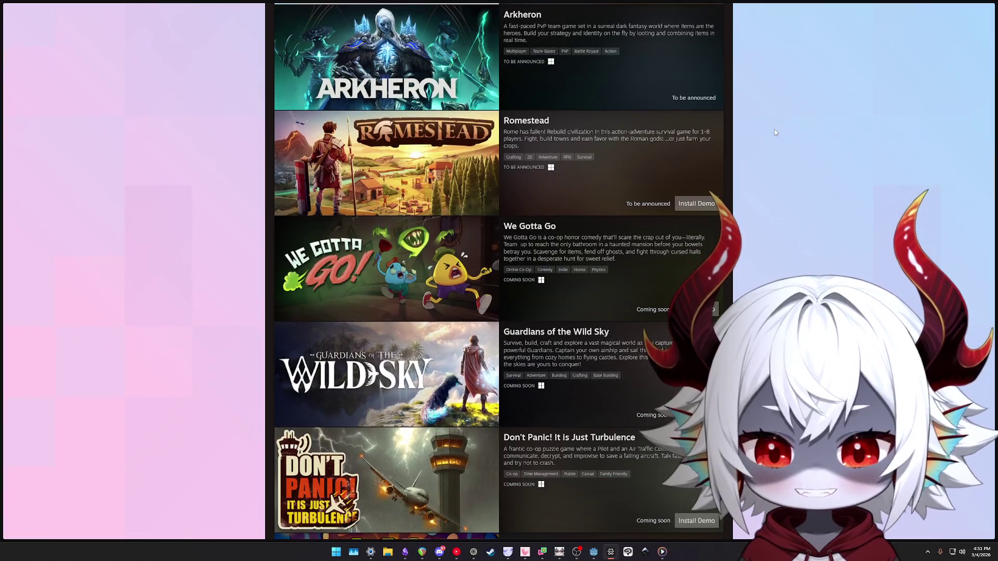
{"action": "scroll", "coordinate": [775, 133], "scroll_direction": "down", "scroll_amount": 5}
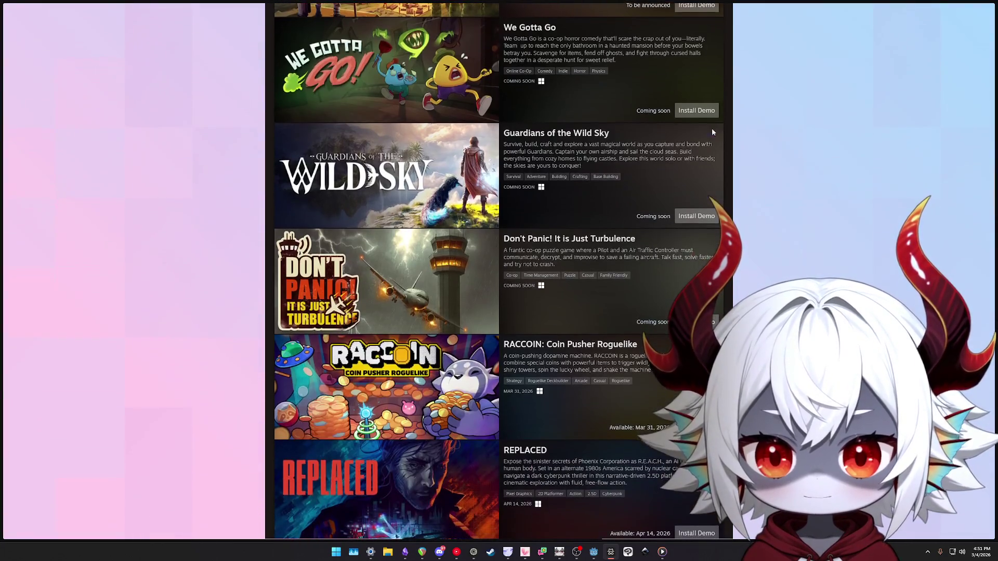
{"action": "scroll", "coordinate": [861, 133], "scroll_direction": "down", "scroll_amount": 1}
{"action": "scroll", "coordinate": [853, 130], "scroll_direction": "down", "scroll_amount": 7}
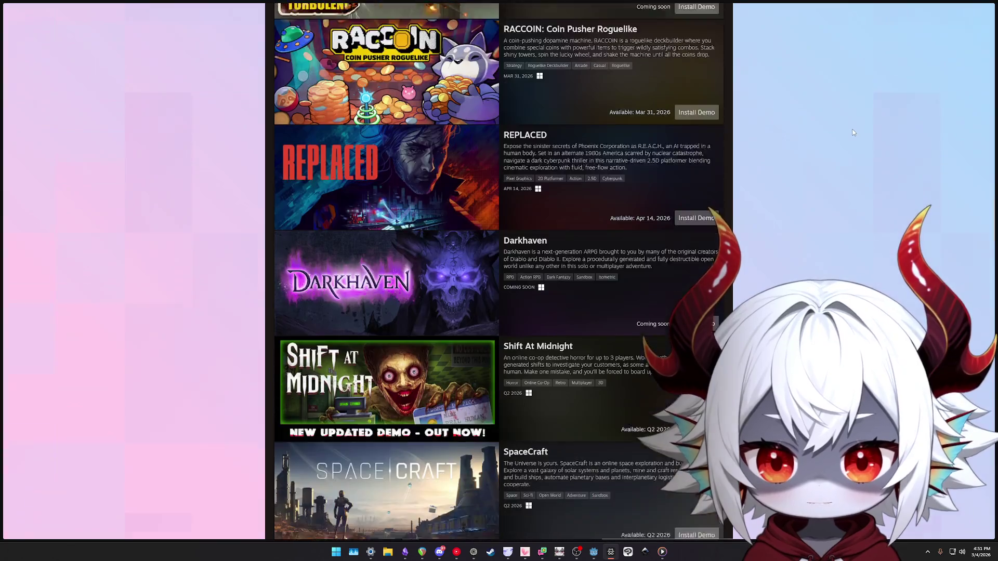
{"action": "scroll", "coordinate": [838, 128], "scroll_direction": "down", "scroll_amount": 10}
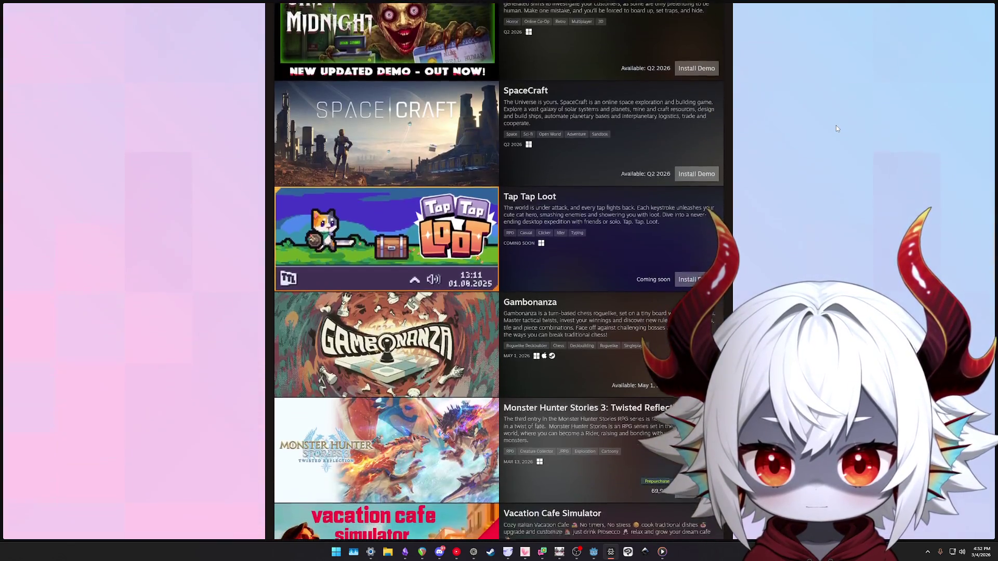
{"action": "scroll", "coordinate": [833, 128], "scroll_direction": "down", "scroll_amount": 5}
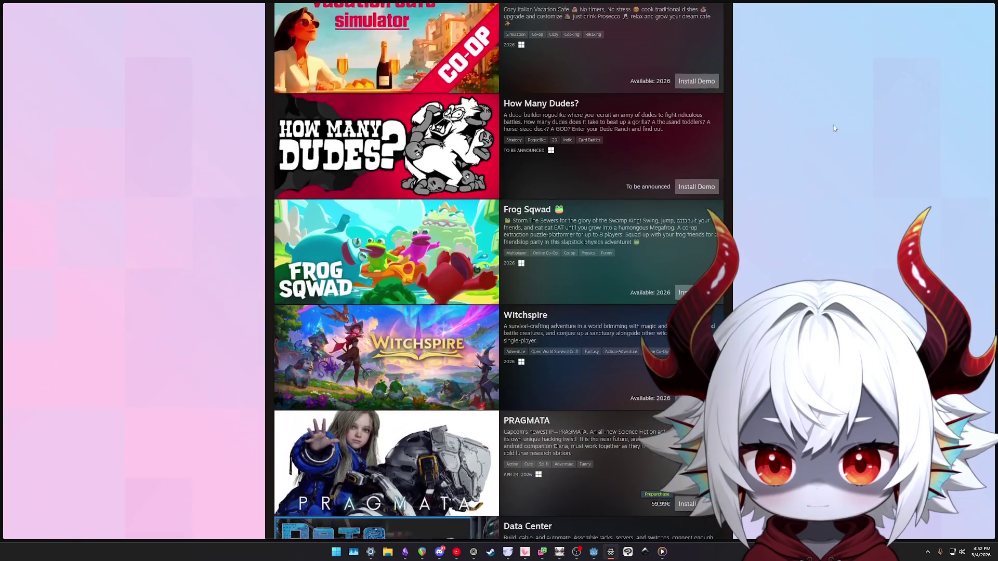
{"action": "scroll", "coordinate": [829, 128], "scroll_direction": "down", "scroll_amount": 5}
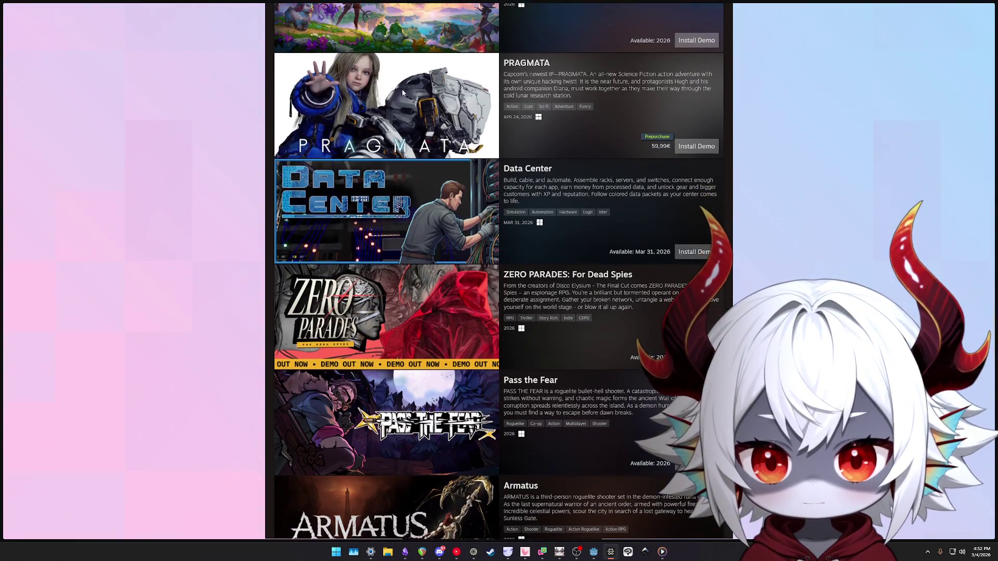
{"action": "mouse_move", "coordinate": [395, 93]}
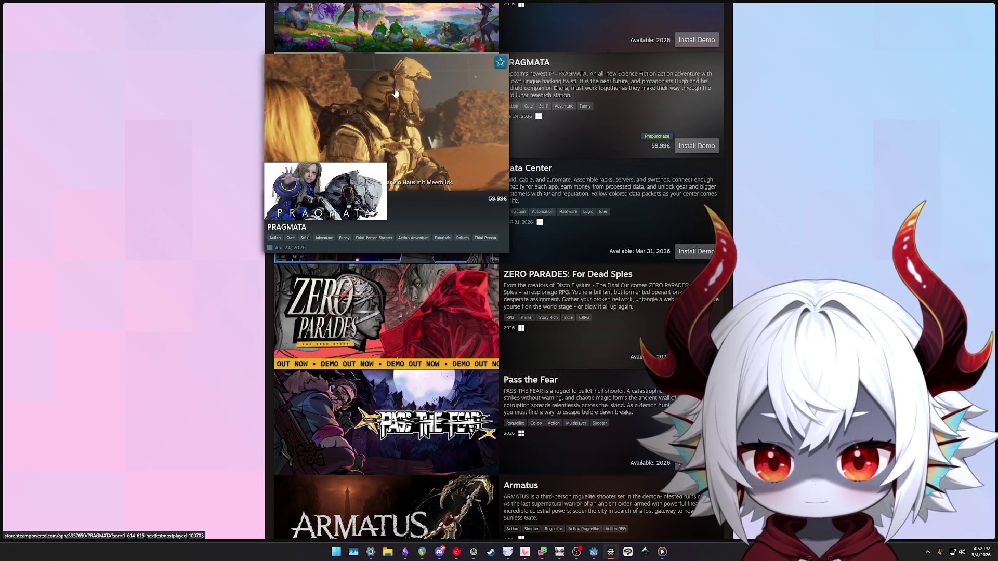
{"action": "scroll", "coordinate": [417, 137], "scroll_direction": "up", "scroll_amount": 2}
{"action": "scroll", "coordinate": [417, 136], "scroll_direction": "up", "scroll_amount": 1}
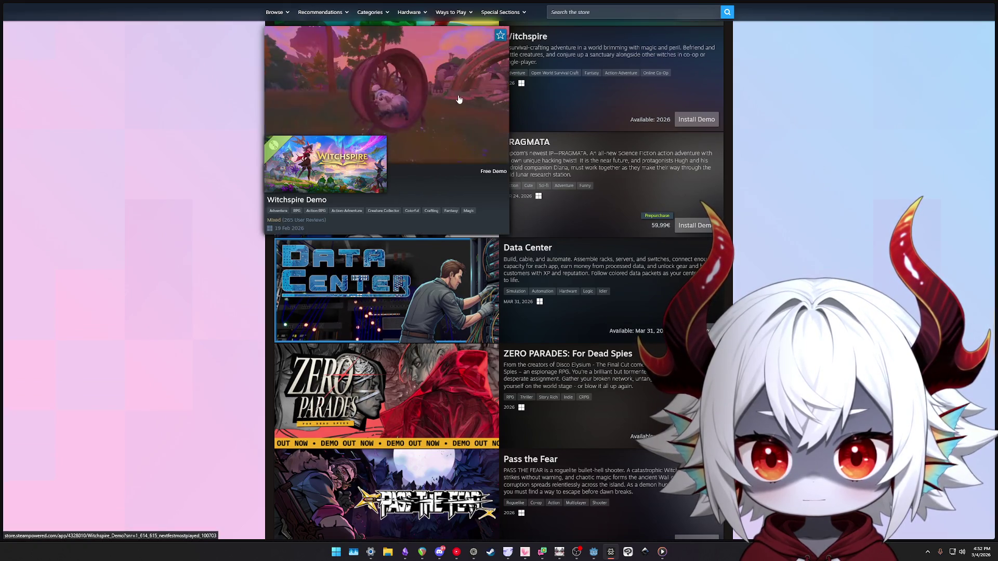
{"action": "mouse_move", "coordinate": [410, 185]}
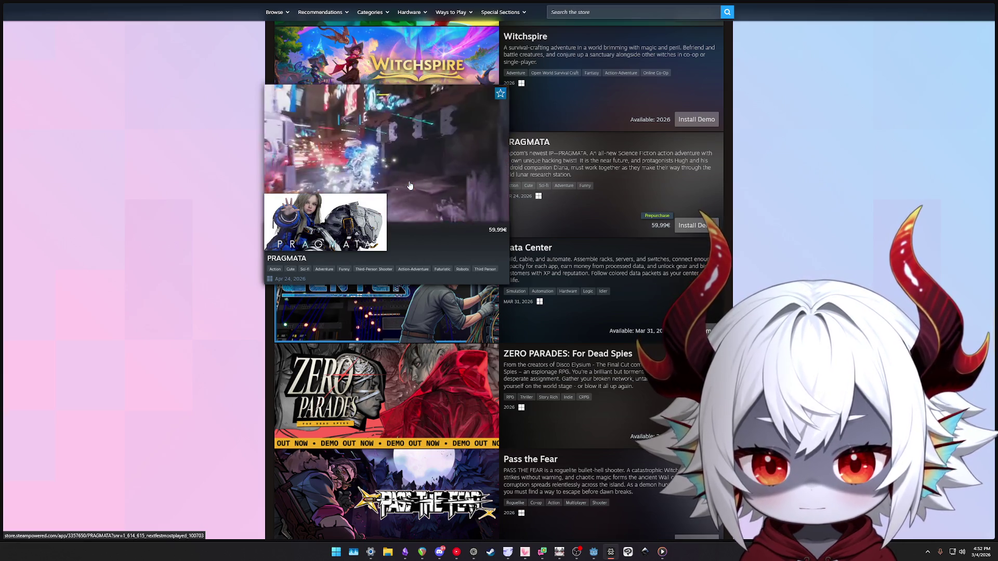
{"action": "scroll", "coordinate": [816, 210], "scroll_direction": "down", "scroll_amount": 5}
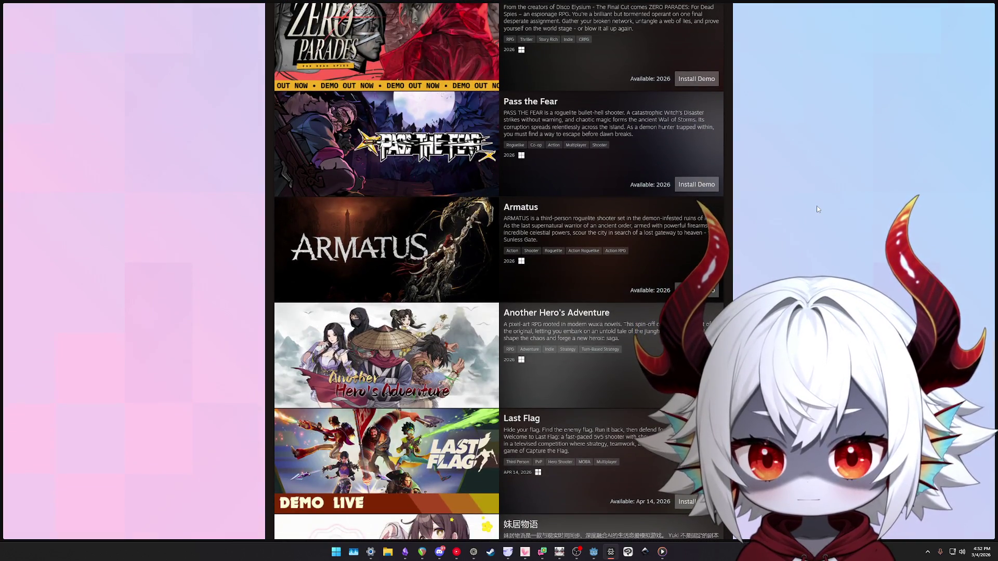
{"action": "scroll", "coordinate": [817, 208], "scroll_direction": "down", "scroll_amount": 1}
{"action": "scroll", "coordinate": [817, 209], "scroll_direction": "down", "scroll_amount": 7}
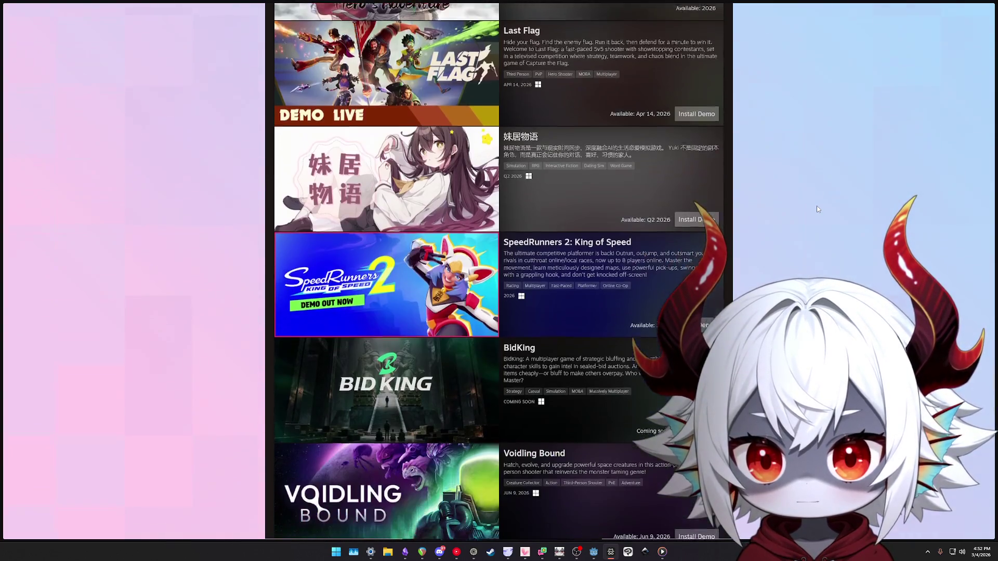
{"action": "scroll", "coordinate": [816, 209], "scroll_direction": "down", "scroll_amount": 5}
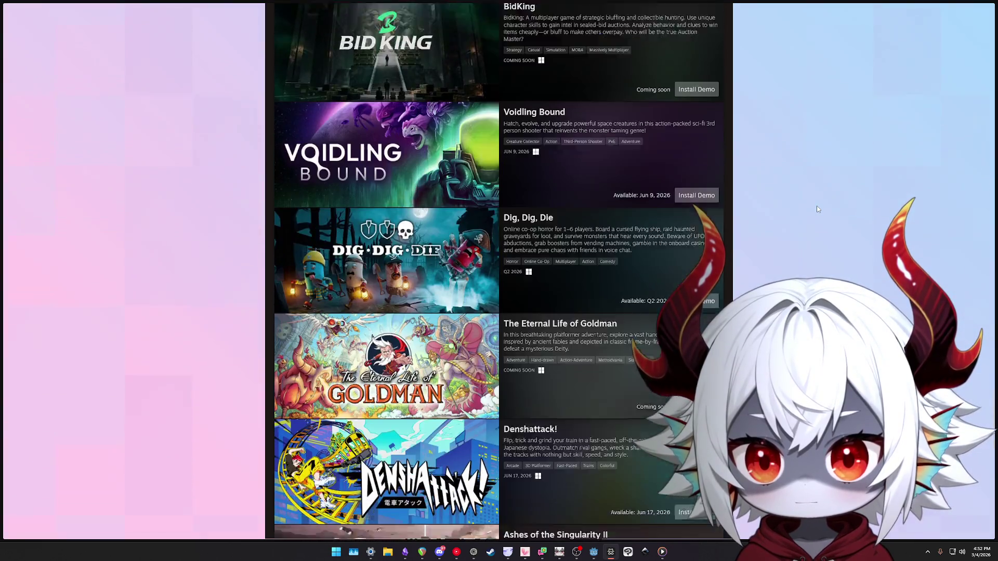
{"action": "scroll", "coordinate": [817, 209], "scroll_direction": "down", "scroll_amount": 4}
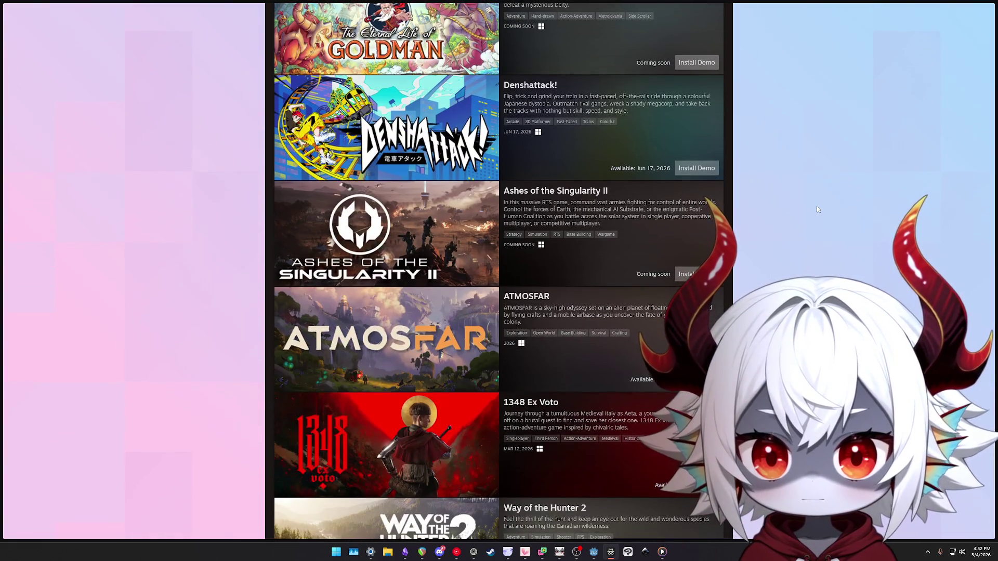
{"action": "scroll", "coordinate": [817, 209], "scroll_direction": "down", "scroll_amount": 2}
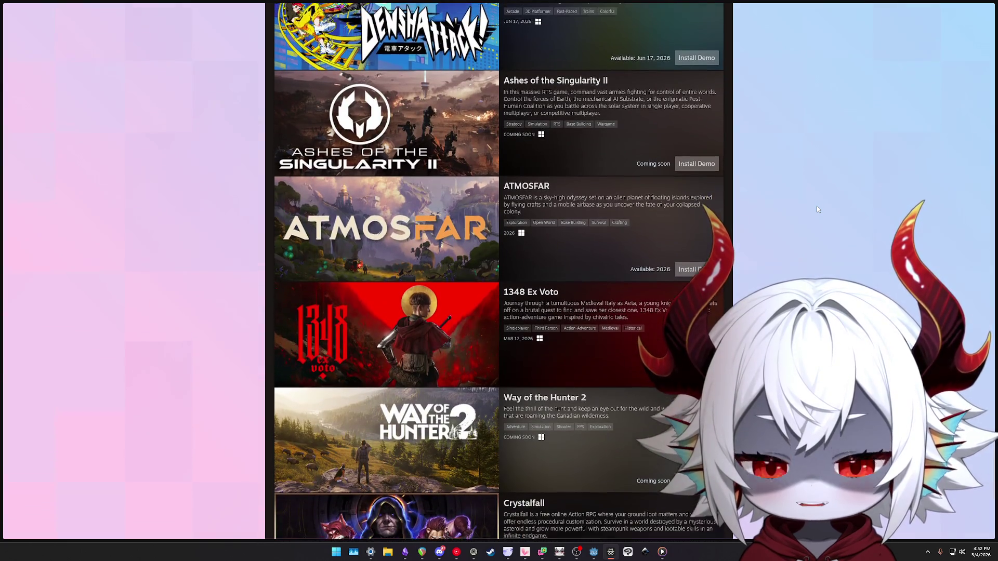
{"action": "scroll", "coordinate": [543, 134], "scroll_direction": "up", "scroll_amount": 2}
{"action": "scroll", "coordinate": [840, 181], "scroll_direction": "down", "scroll_amount": 3}
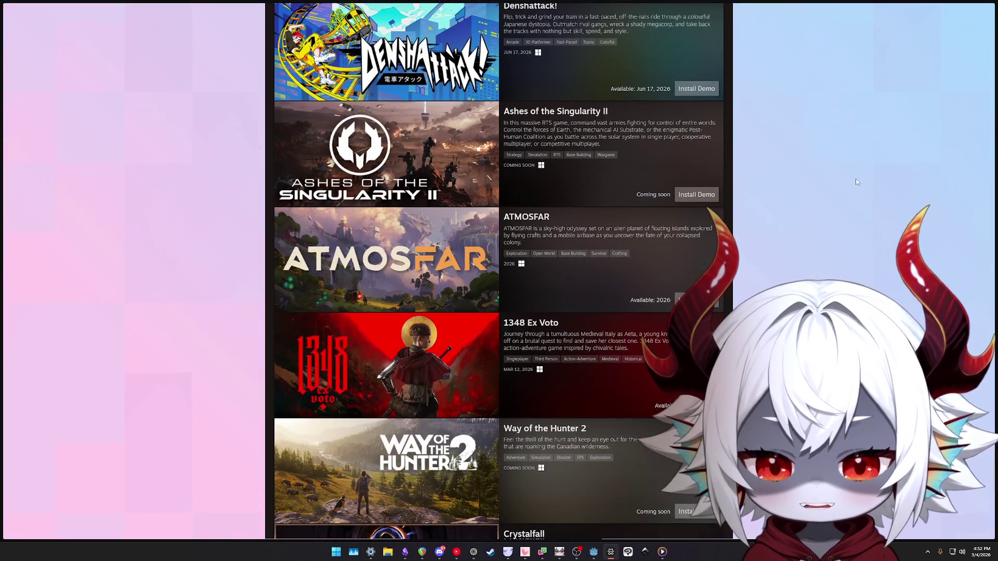
{"action": "scroll", "coordinate": [855, 178], "scroll_direction": "up", "scroll_amount": 3}
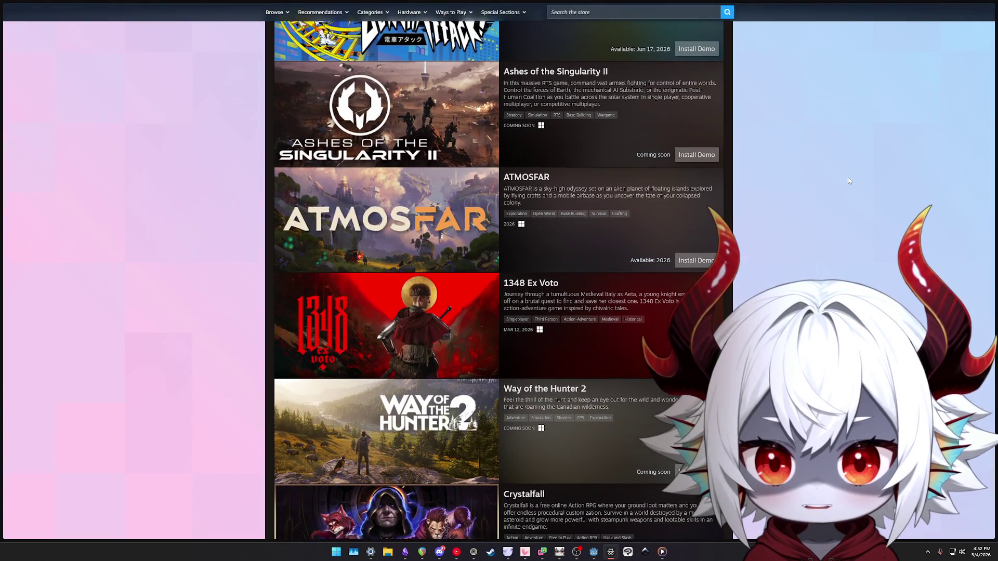
{"action": "scroll", "coordinate": [850, 193], "scroll_direction": "up", "scroll_amount": 1}
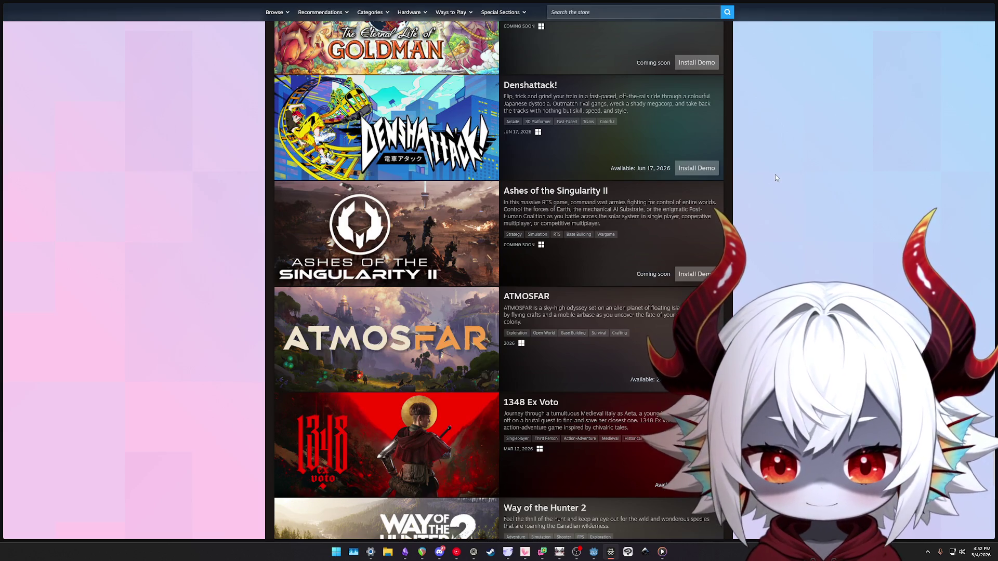
{"action": "scroll", "coordinate": [776, 177], "scroll_direction": "down", "scroll_amount": 4}
{"action": "scroll", "coordinate": [776, 178], "scroll_direction": "down", "scroll_amount": 8}
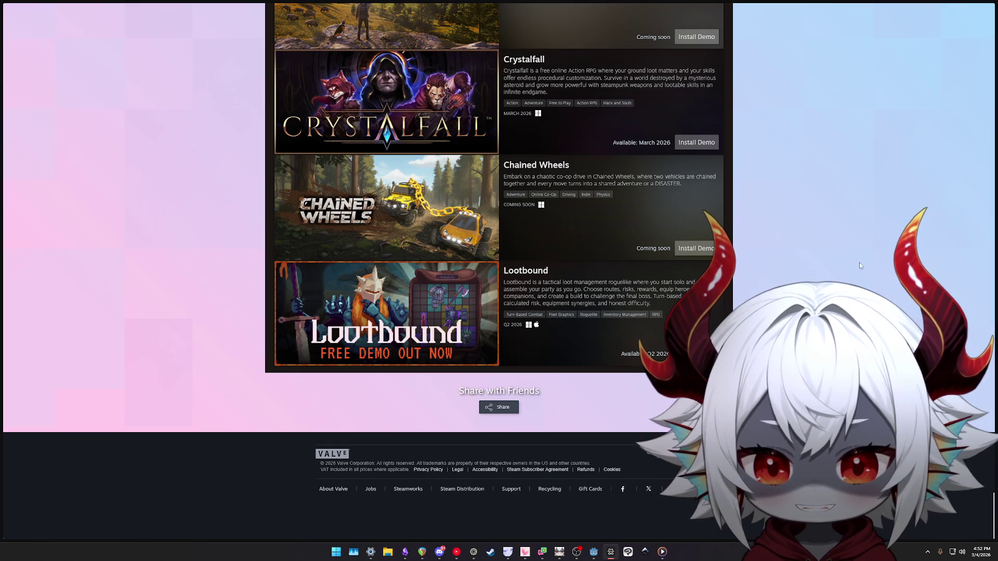
Scroll back up to the top entries Marathon, Burglin' Gnomes and Windrose under the Next Fest banner
{"action": "mouse_move", "coordinate": [390, 315]}
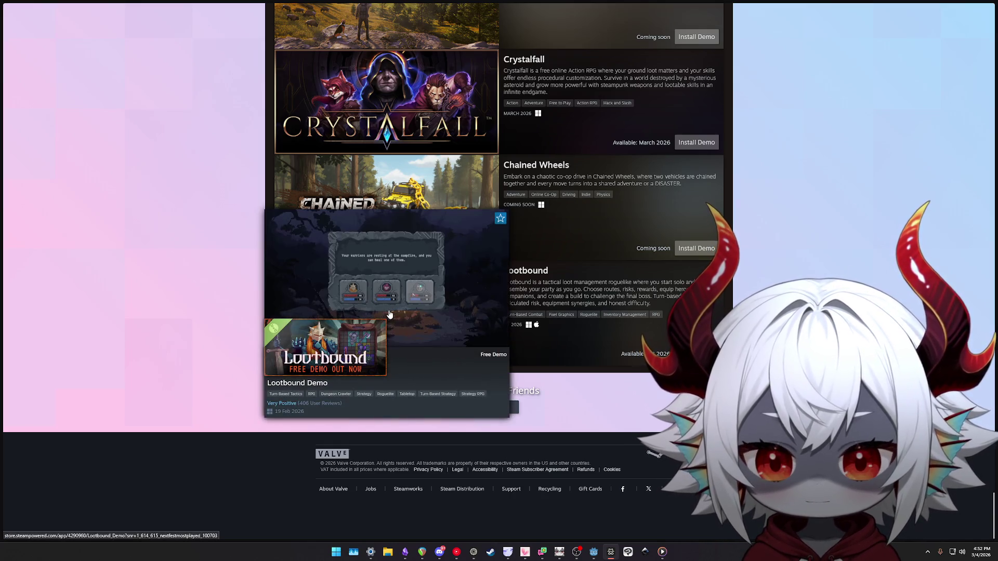
{"action": "scroll", "coordinate": [389, 314], "scroll_direction": "up", "scroll_amount": 8}
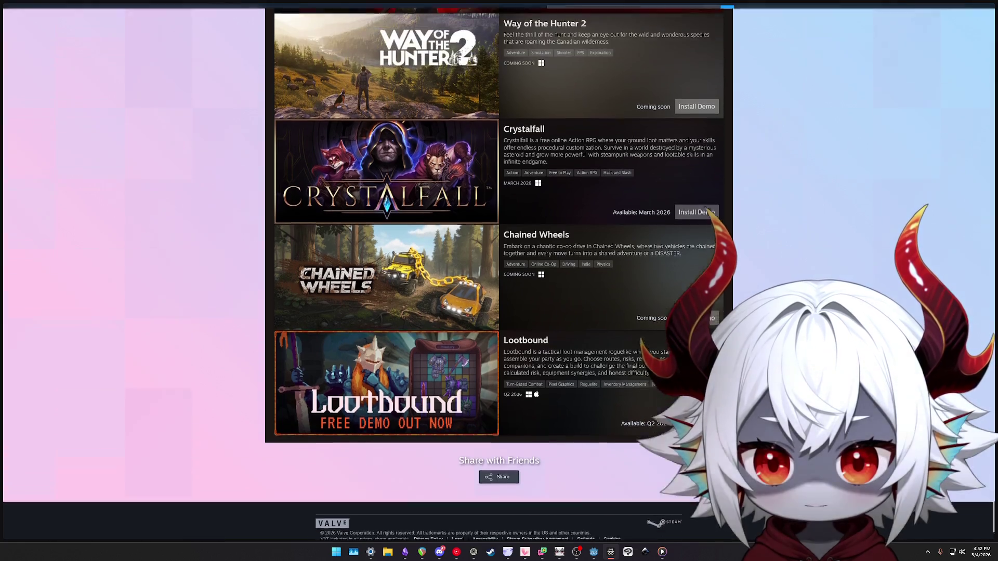
{"action": "scroll", "coordinate": [389, 314], "scroll_direction": "up", "scroll_amount": 9}
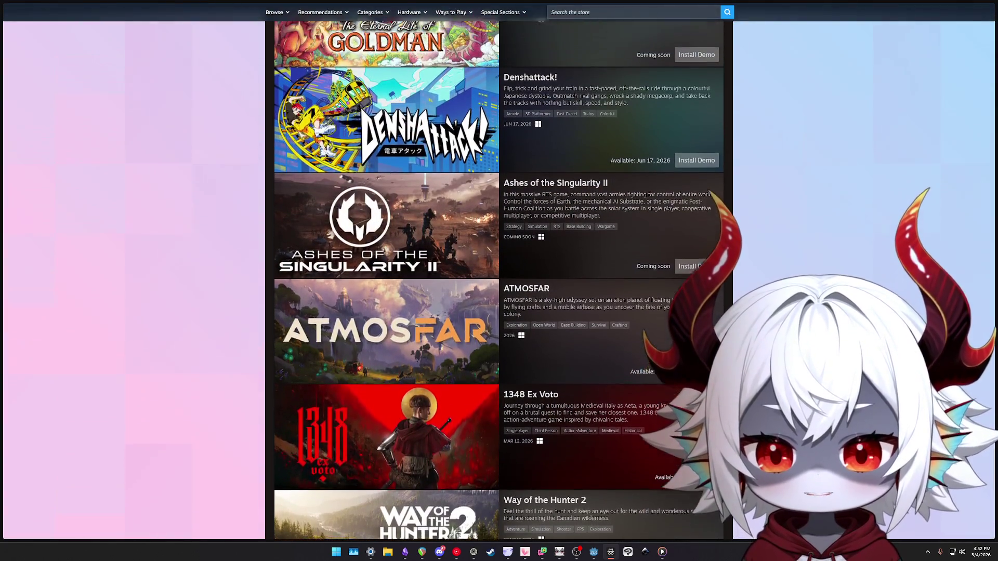
{"action": "scroll", "coordinate": [387, 249], "scroll_direction": "up", "scroll_amount": 11}
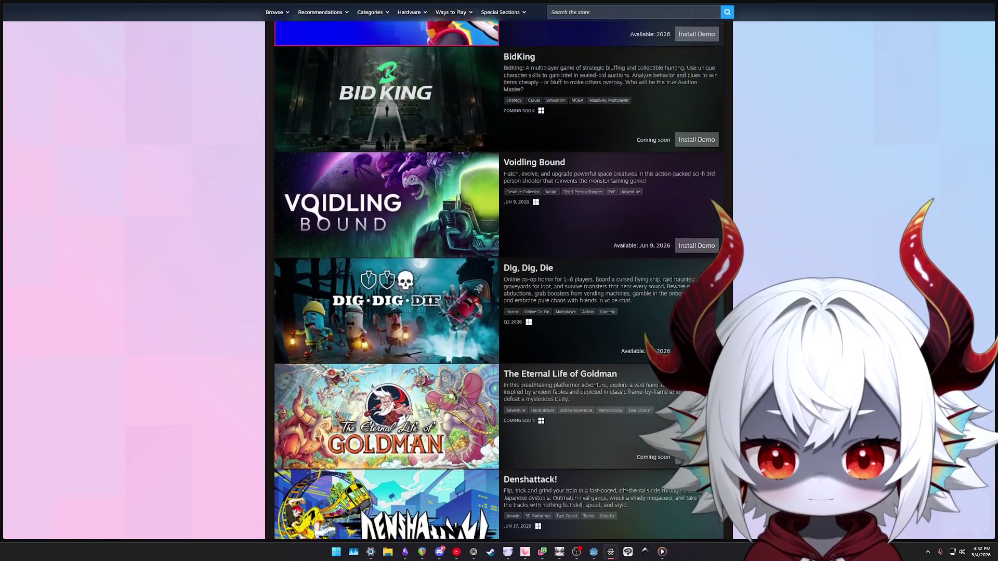
{"action": "scroll", "coordinate": [386, 250], "scroll_direction": "up", "scroll_amount": 7}
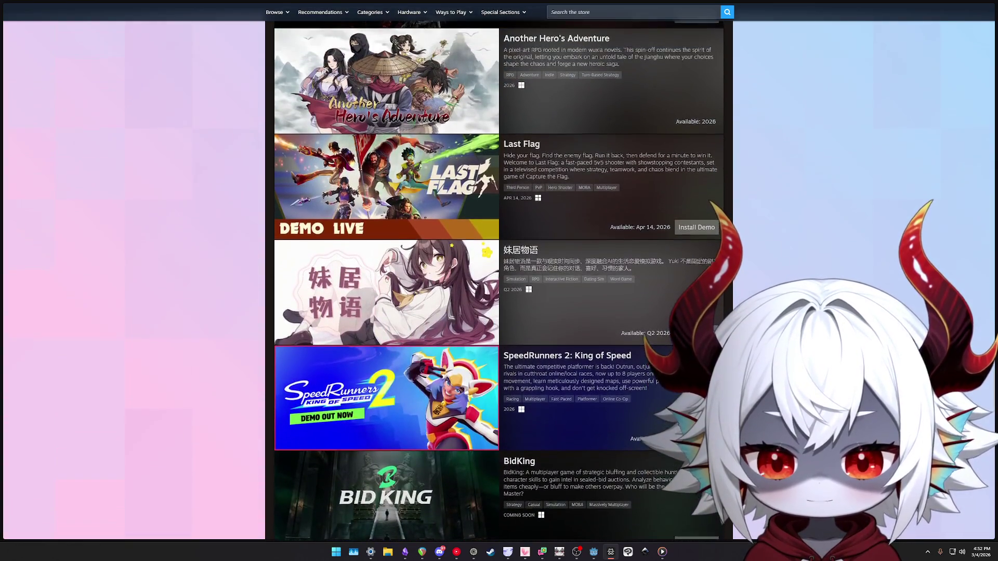
{"action": "scroll", "coordinate": [386, 249], "scroll_direction": "up", "scroll_amount": 10}
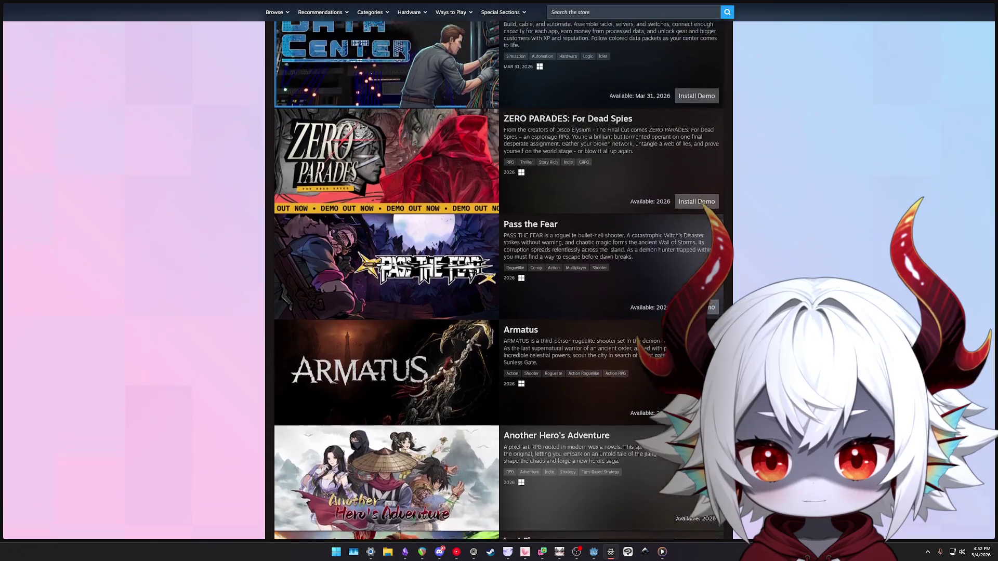
{"action": "scroll", "coordinate": [405, 312], "scroll_direction": "up", "scroll_amount": 4}
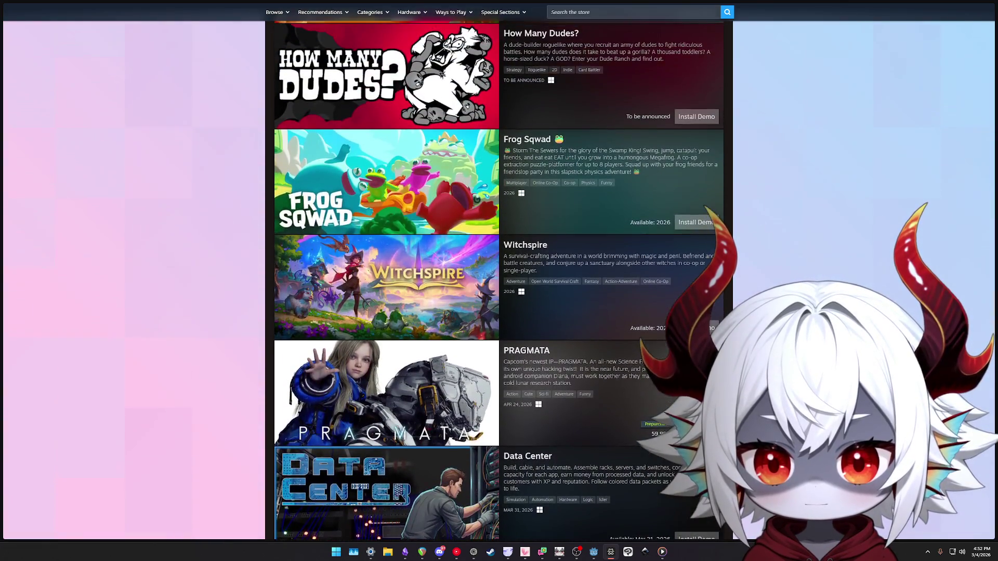
{"action": "scroll", "coordinate": [405, 312], "scroll_direction": "down", "scroll_amount": 4}
{"action": "mouse_move", "coordinate": [417, 390]}
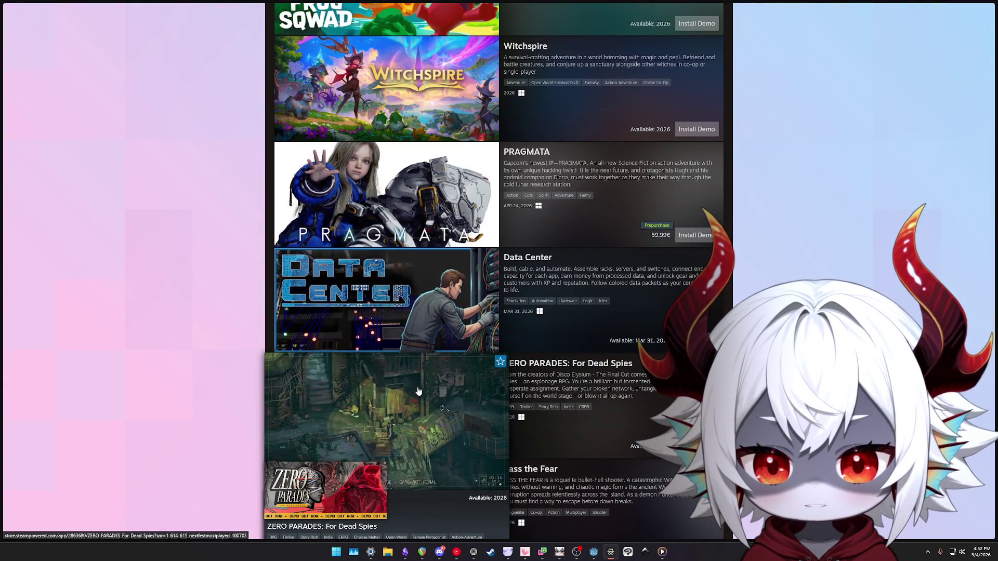
{"action": "scroll", "coordinate": [387, 281], "scroll_direction": "up", "scroll_amount": 8}
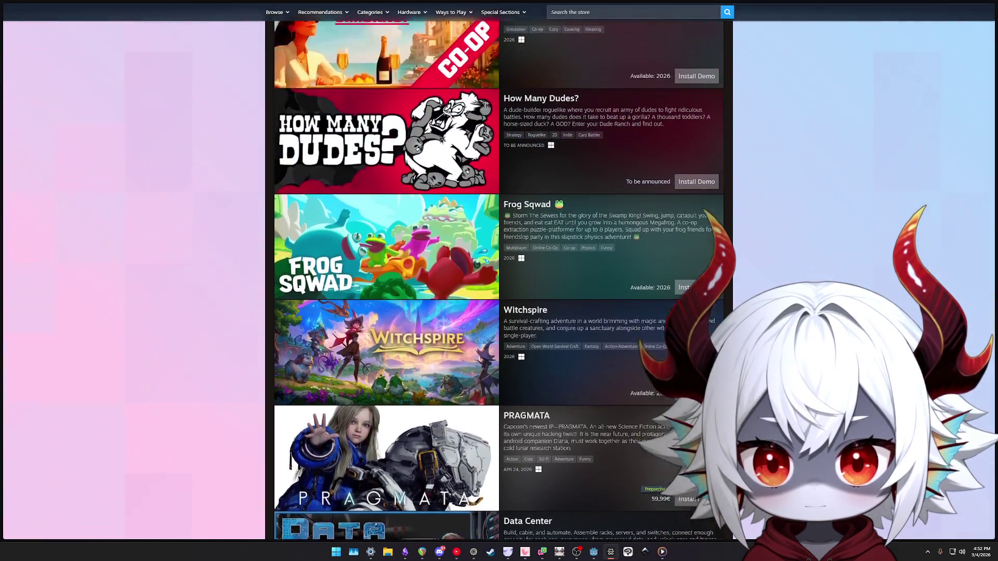
{"action": "scroll", "coordinate": [387, 281], "scroll_direction": "up", "scroll_amount": 5}
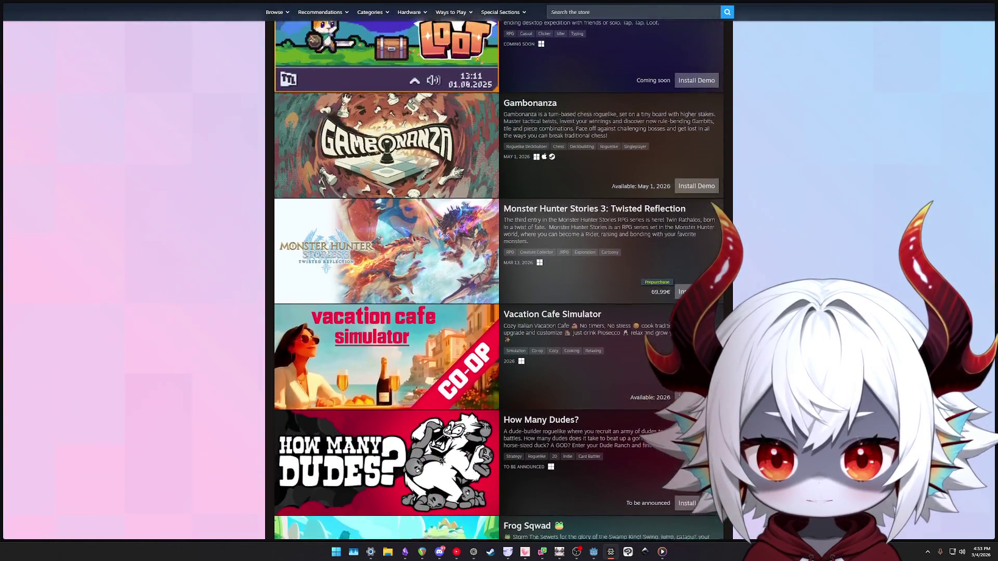
{"action": "scroll", "coordinate": [387, 280], "scroll_direction": "up", "scroll_amount": 9}
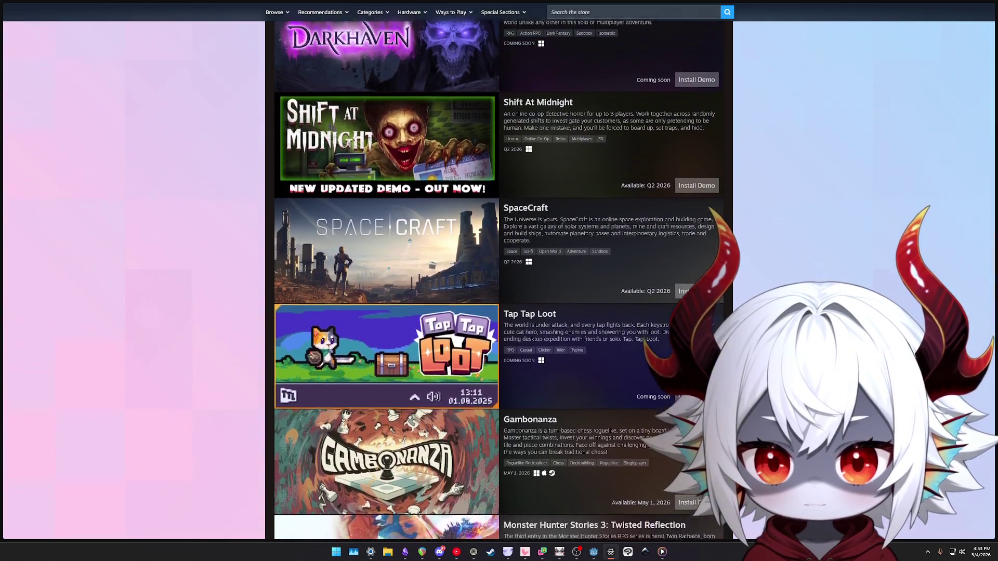
{"action": "scroll", "coordinate": [387, 280], "scroll_direction": "up", "scroll_amount": 7}
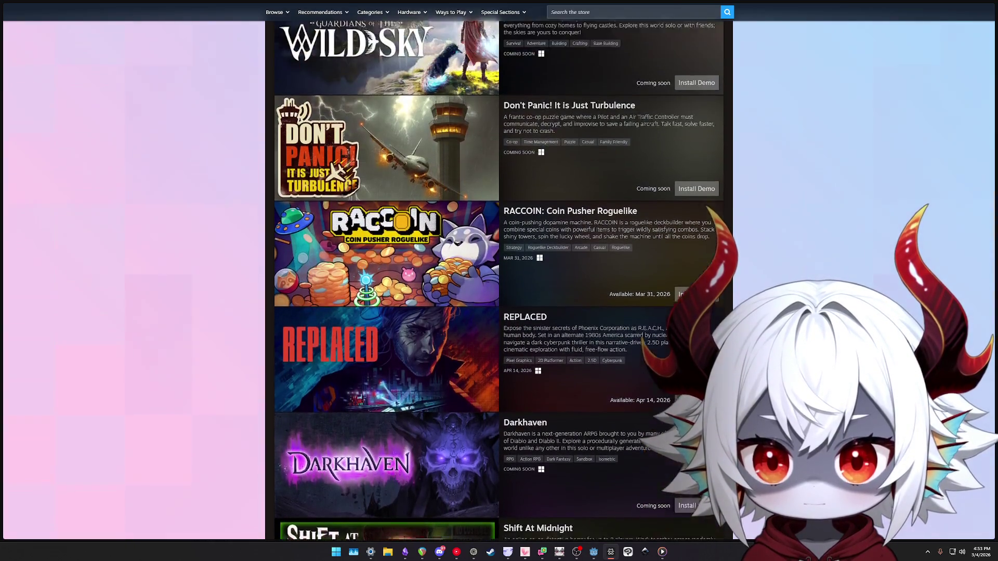
{"action": "scroll", "coordinate": [386, 281], "scroll_direction": "up", "scroll_amount": 6}
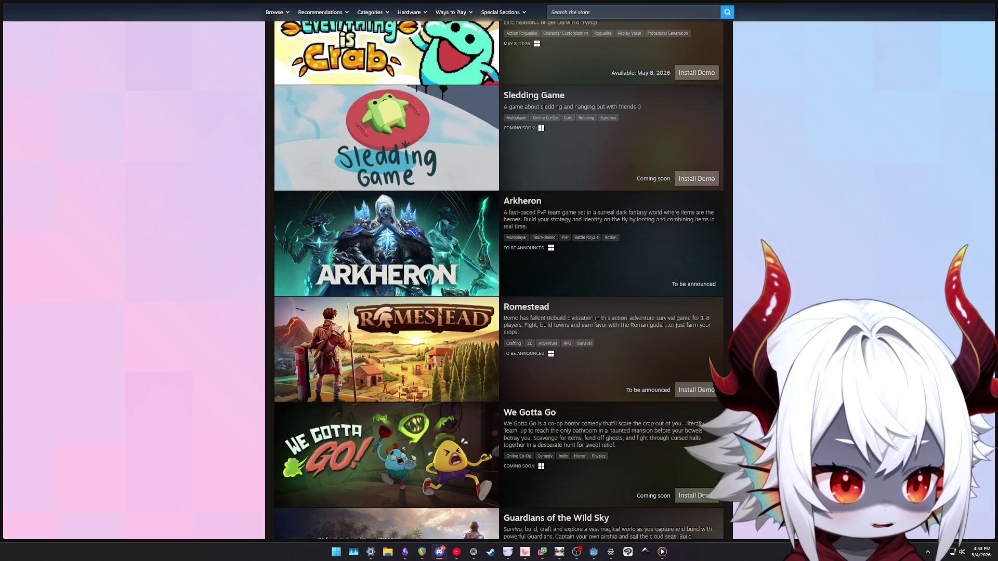
{"action": "scroll", "coordinate": [499, 281], "scroll_direction": "up", "scroll_amount": 9}
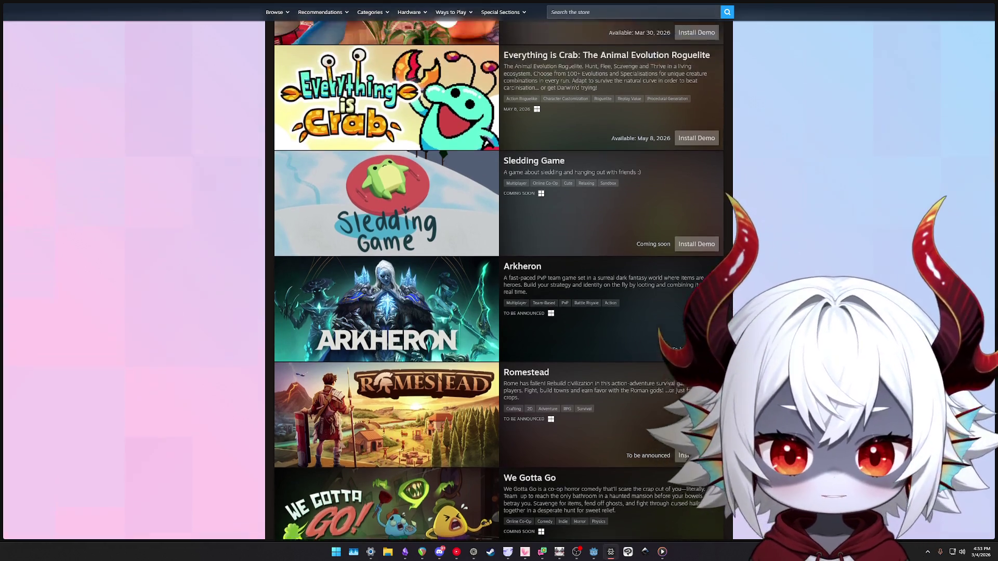
{"action": "scroll", "coordinate": [499, 280], "scroll_direction": "up", "scroll_amount": 10}
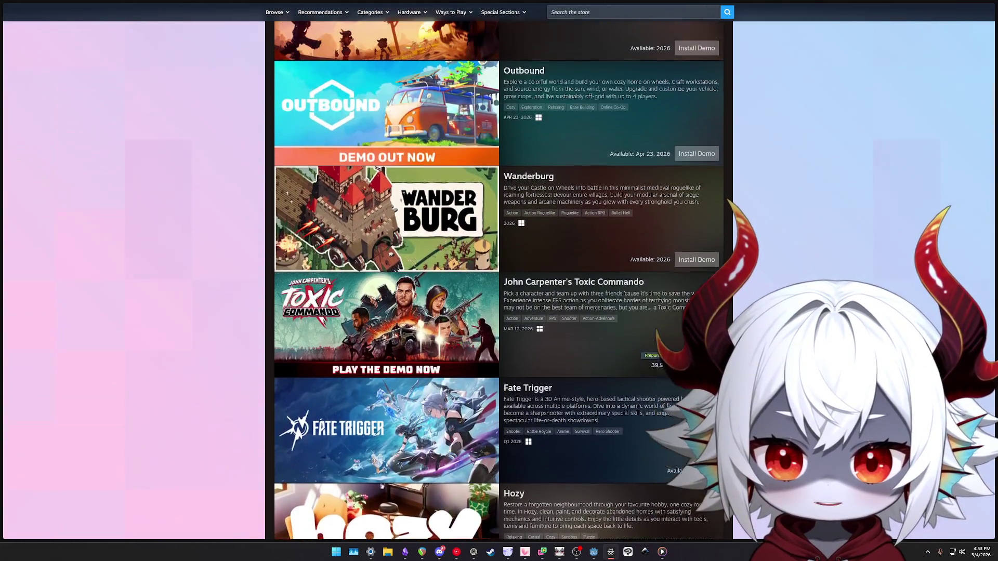
{"action": "scroll", "coordinate": [405, 133], "scroll_direction": "up", "scroll_amount": 10}
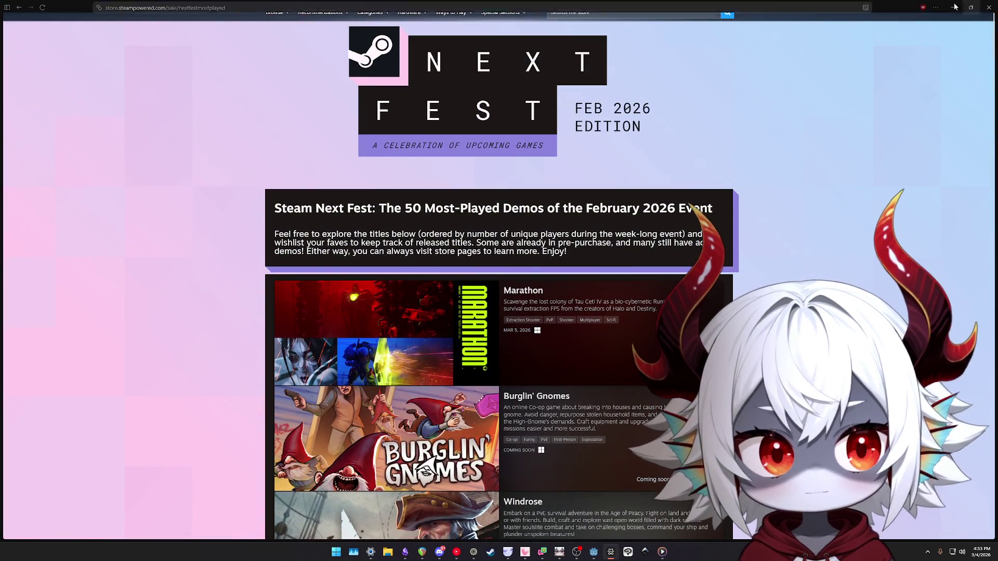
Close the demos tab, search Google for 'godot 4.4 docs' and open the official Godot Docs
{"action": "left_click", "coordinate": [86, 53]}
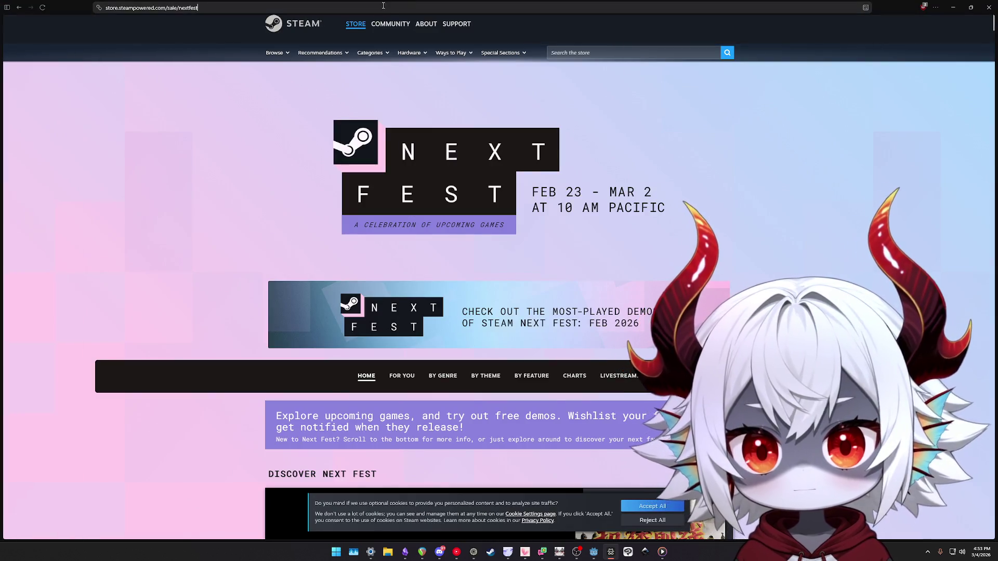
{"action": "key", "text": "ctrl+l"}
{"action": "type", "text": "godot docs 4.4"}
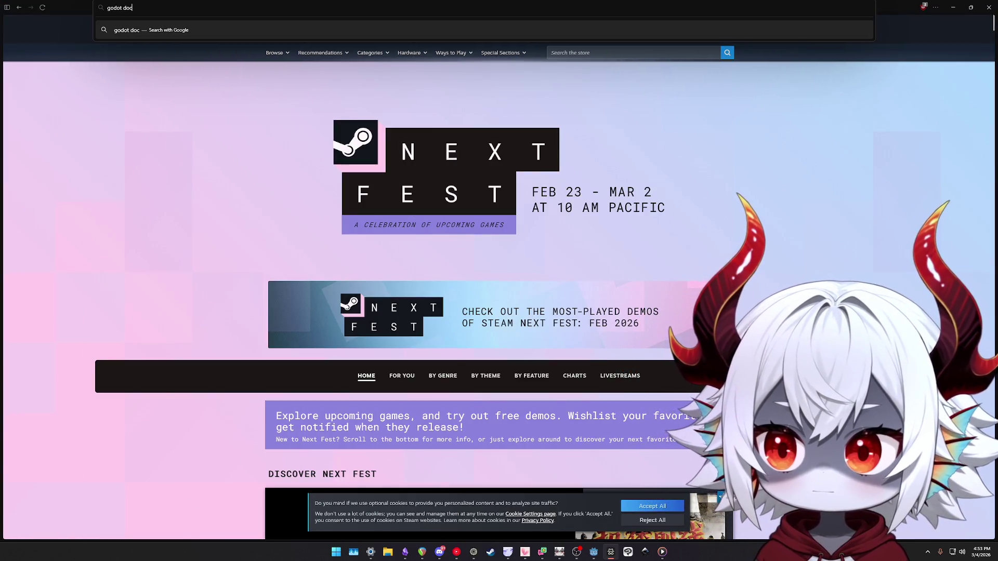
{"action": "key", "text": "Return"}
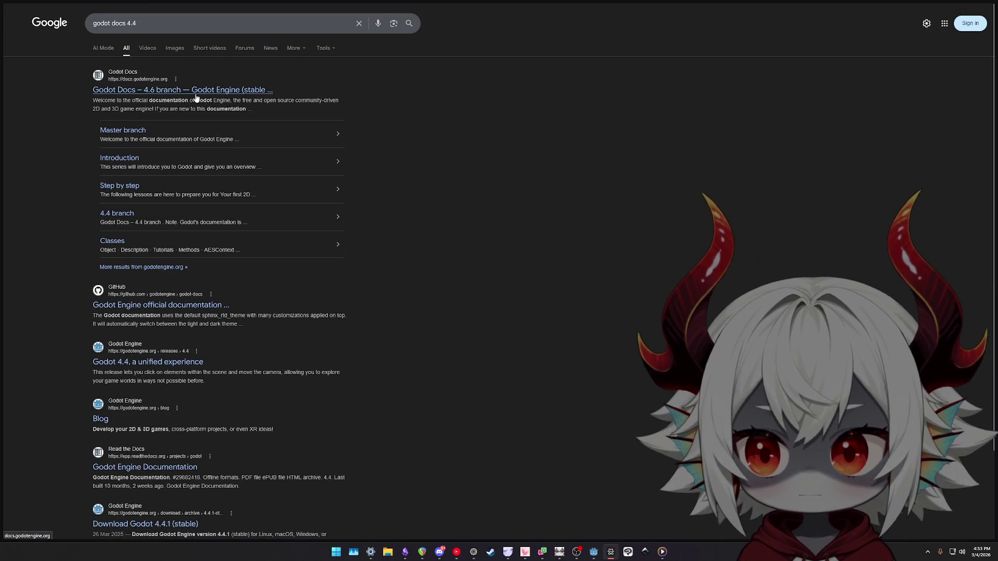
{"action": "left_click", "coordinate": [191, 23]}
{"action": "key", "text": "BackSpace"}
{"action": "key", "text": "BackSpace"}
{"action": "key", "text": "BackSpace"}
{"action": "type", "text": "4.4 docs"}
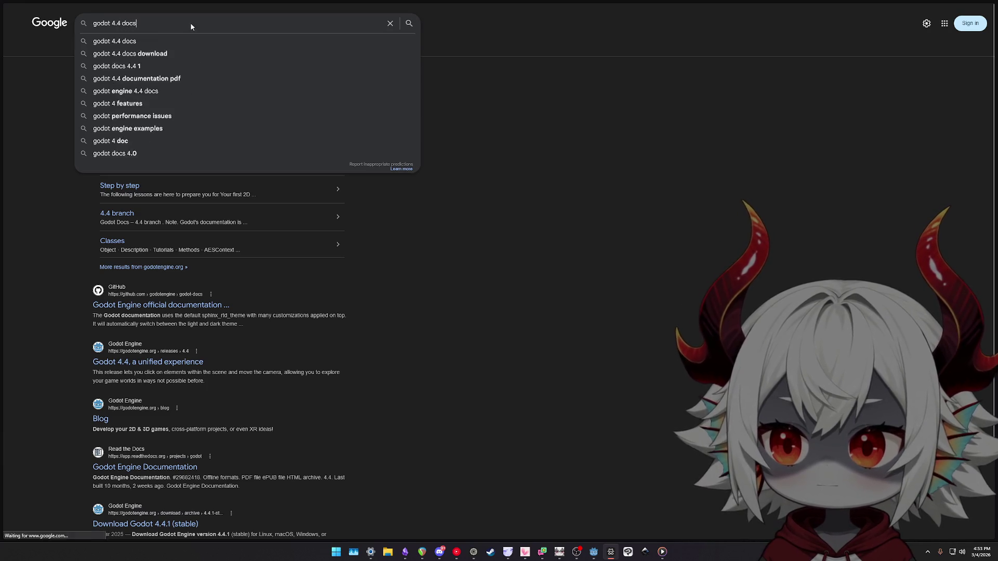
{"action": "key", "text": "Return"}
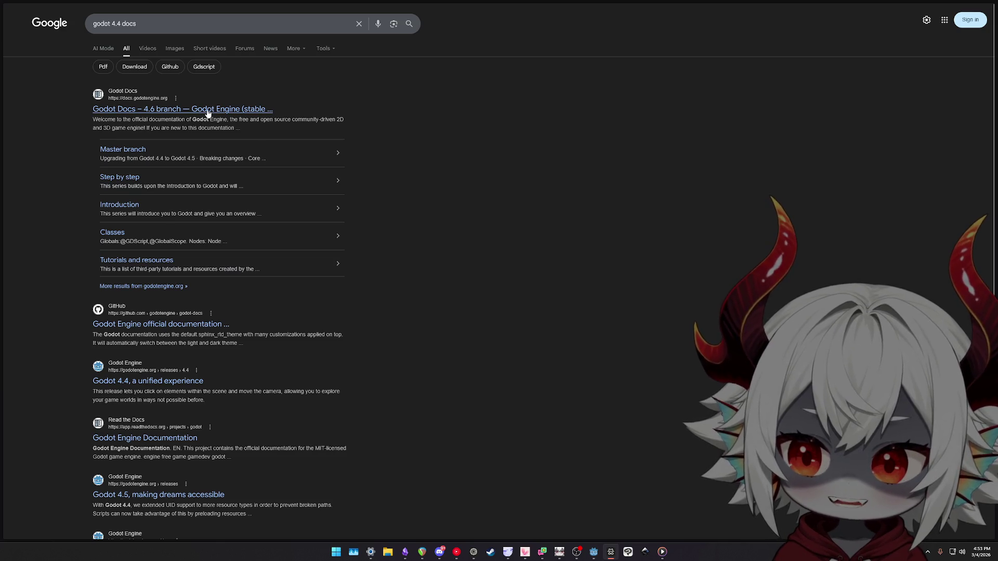
{"action": "left_click", "coordinate": [182, 109]}
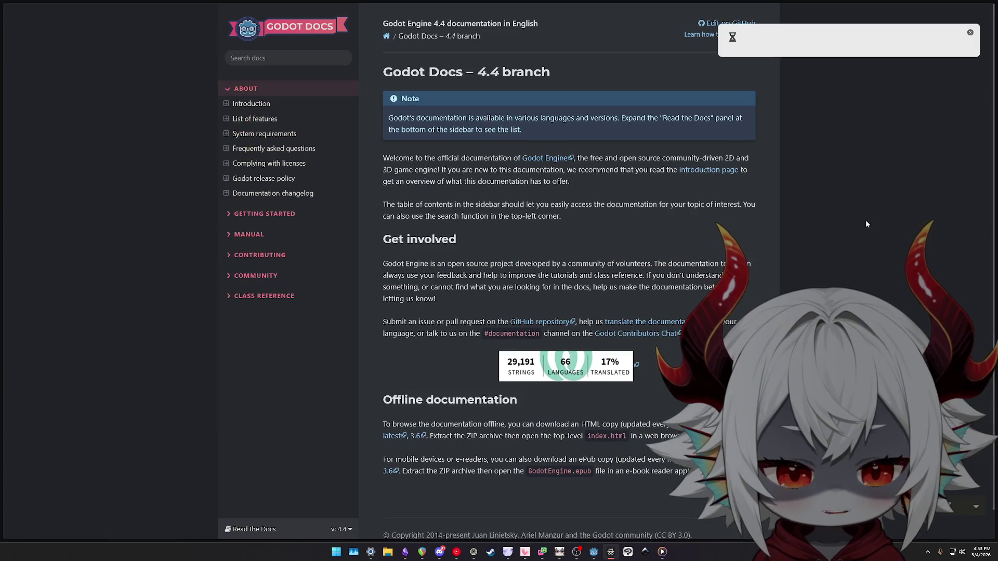
{"action": "left_click", "coordinate": [970, 38]}
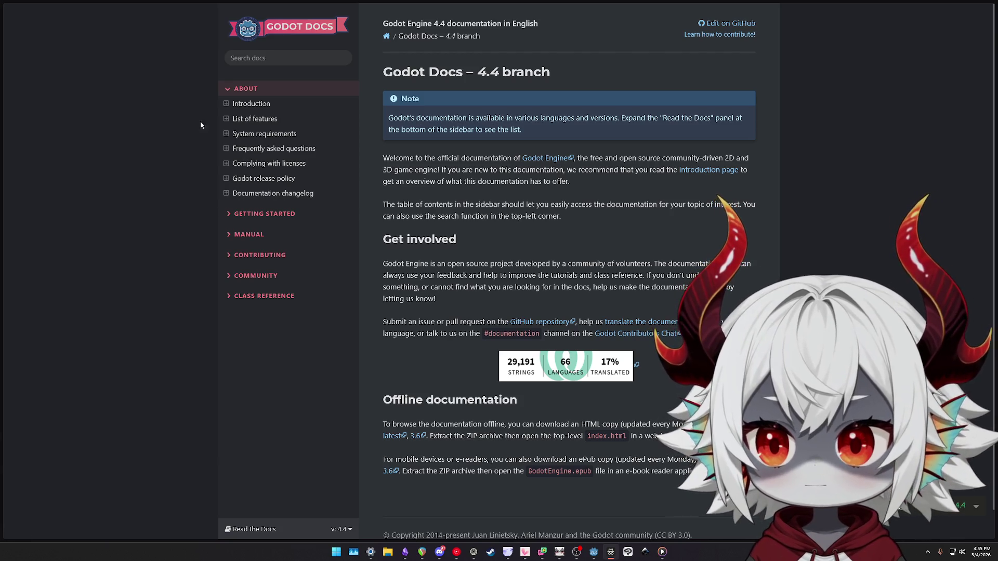
In a new tab, search 'steam next fest' after a 'test' query and open the Next Fest page
{"action": "key", "text": "ctrl+t"}
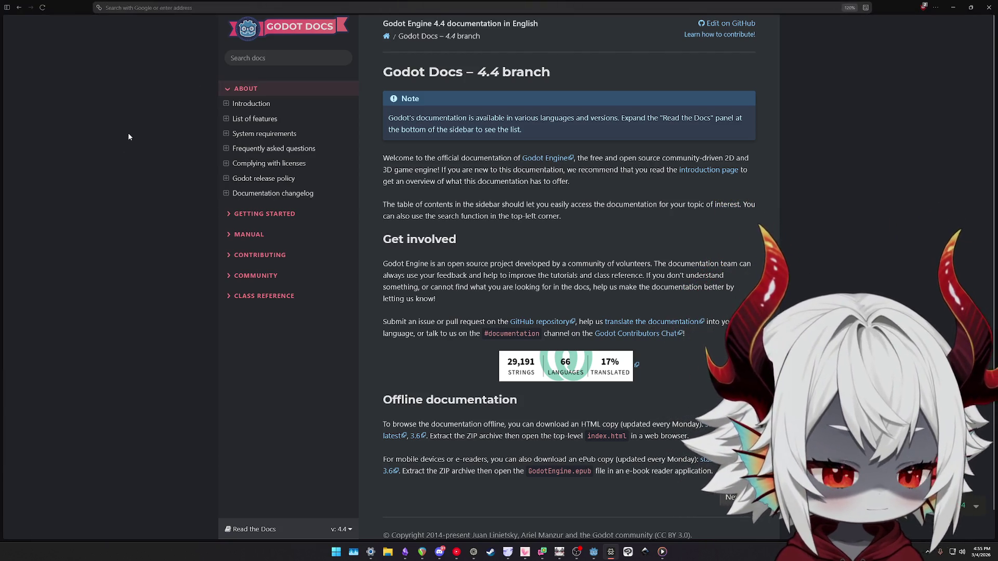
{"action": "type", "text": "test"}
{"action": "key", "text": "Return"}
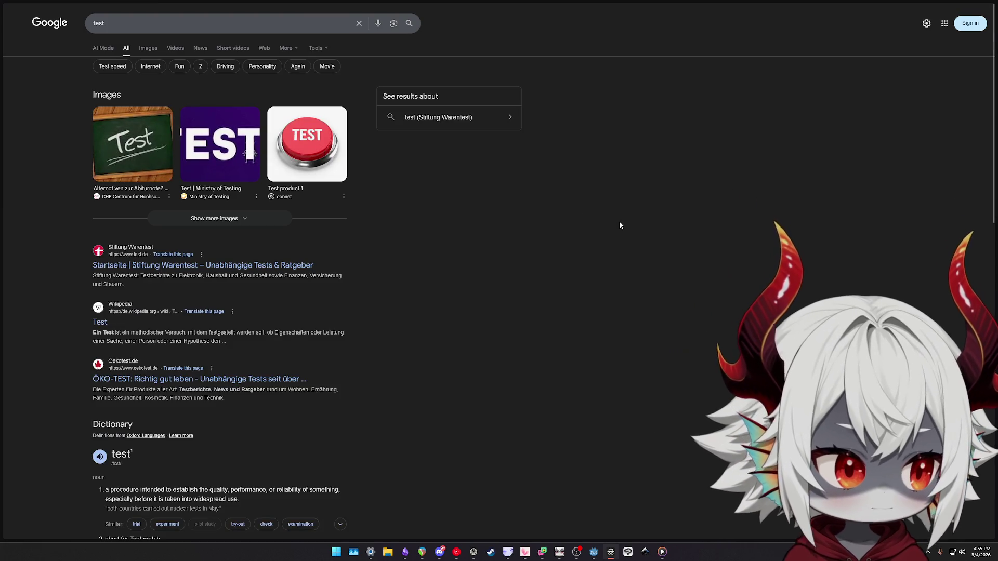
{"action": "left_click", "coordinate": [207, 23]}
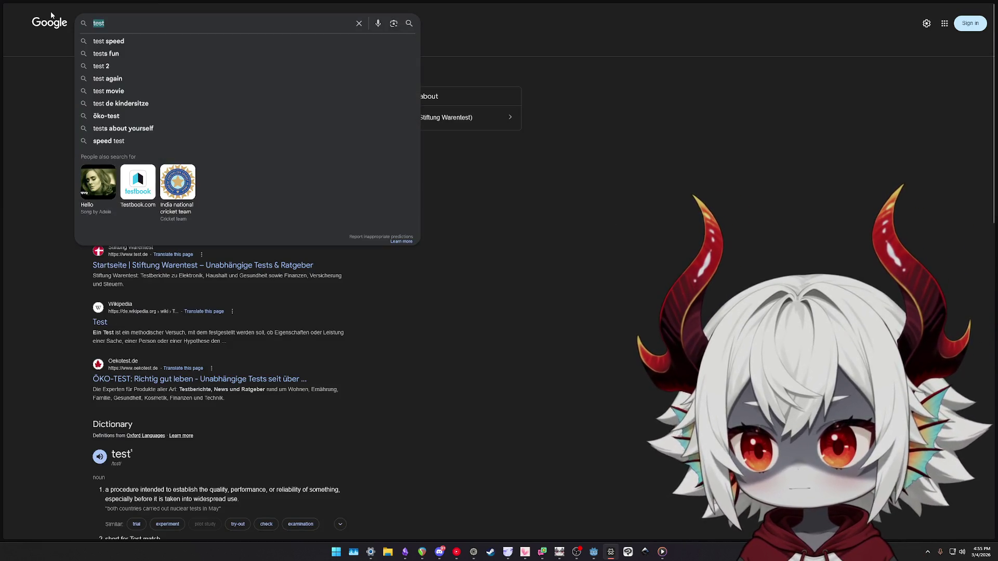
{"action": "key", "text": "ctrl+a"}
{"action": "type", "text": "steam next fest"}
{"action": "key", "text": "Return"}
{"action": "left_click", "coordinate": [100, 92]}
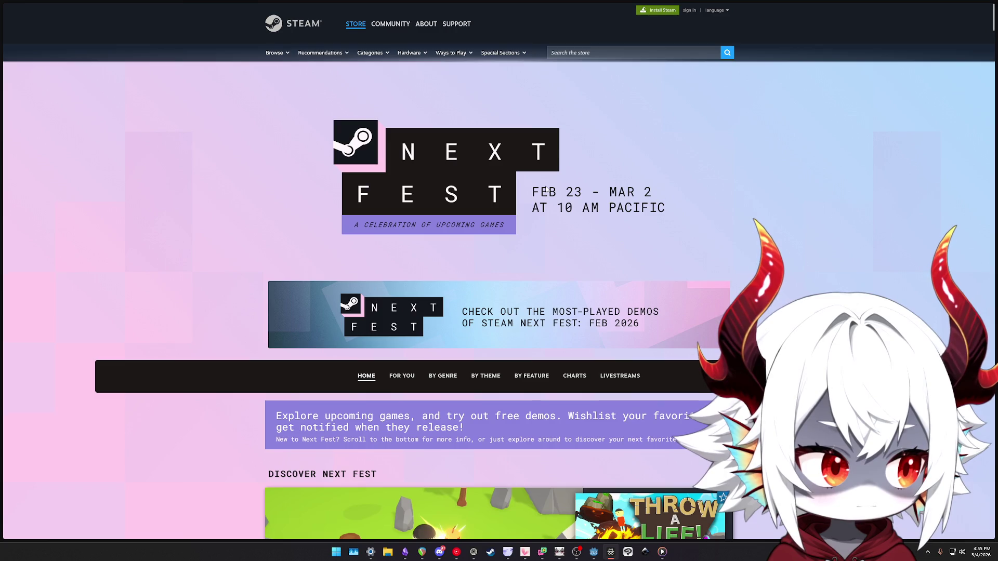
Return to the Godot Docs 4.4 tab, then switch back to the Godot editor
{"action": "mouse_move", "coordinate": [3, 136]}
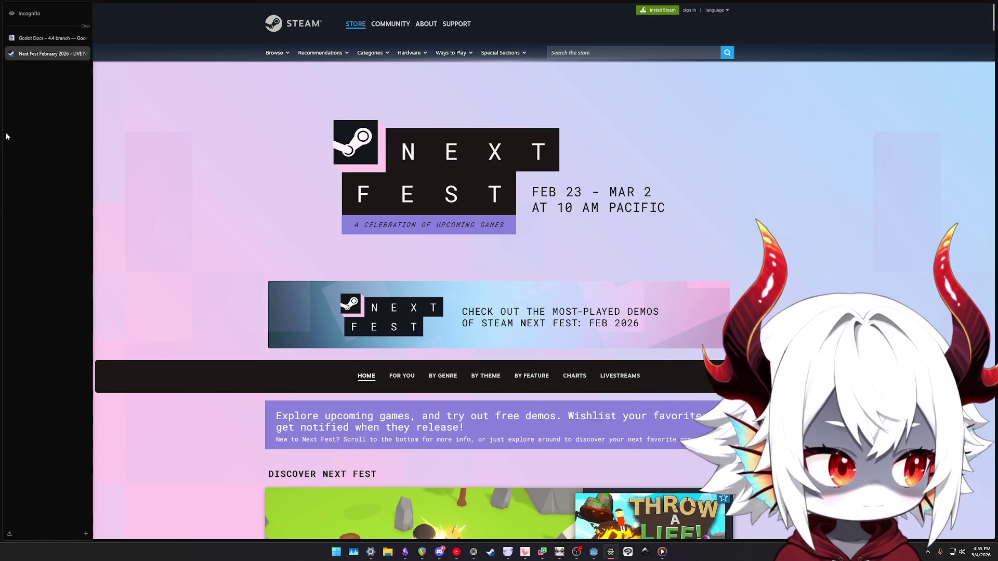
{"action": "left_click", "coordinate": [52, 38]}
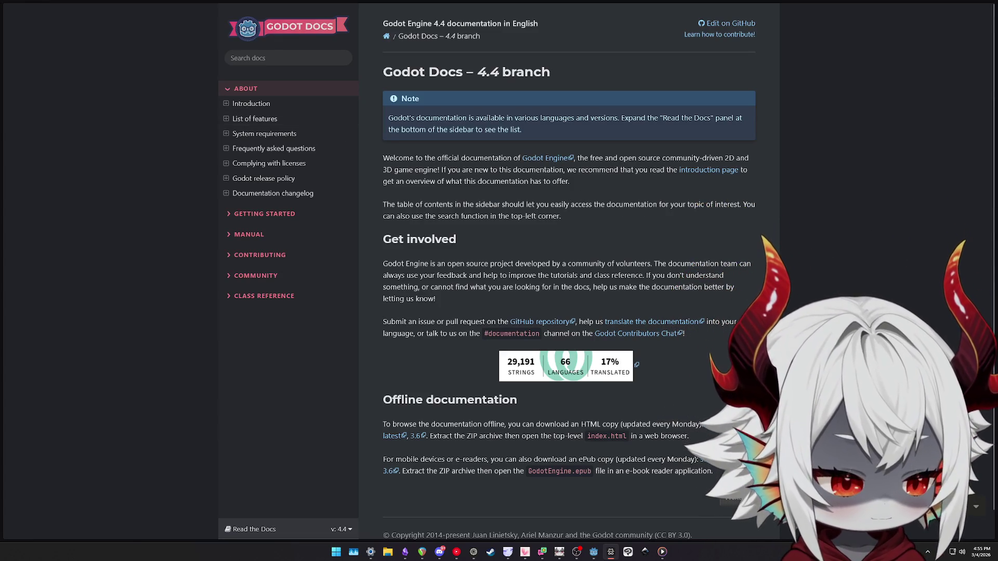
{"action": "key", "text": "alt+Tab"}
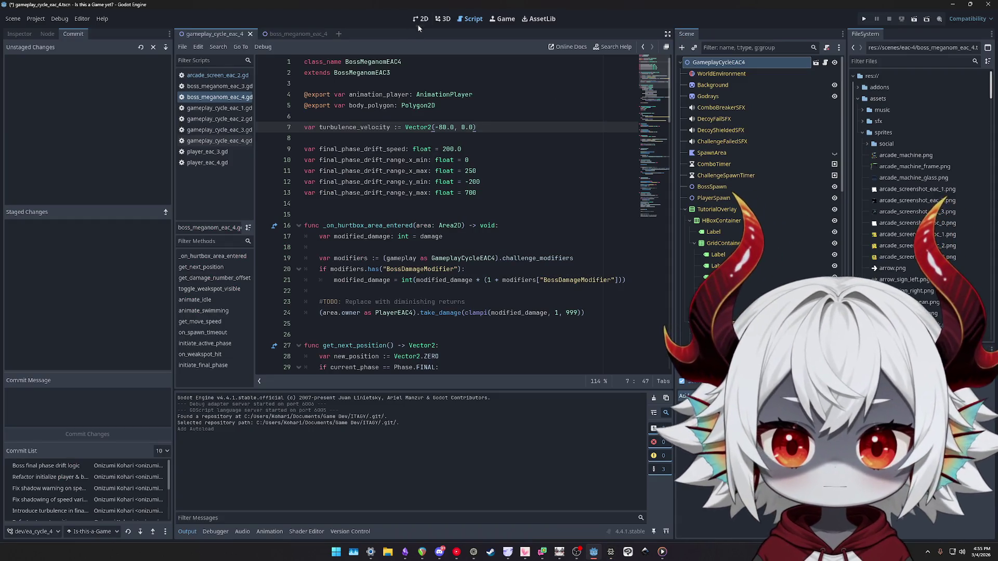
View the gameplay scene in the 2D workspace, then switch to the Obsidian TODO note
{"action": "left_click", "coordinate": [419, 20]}
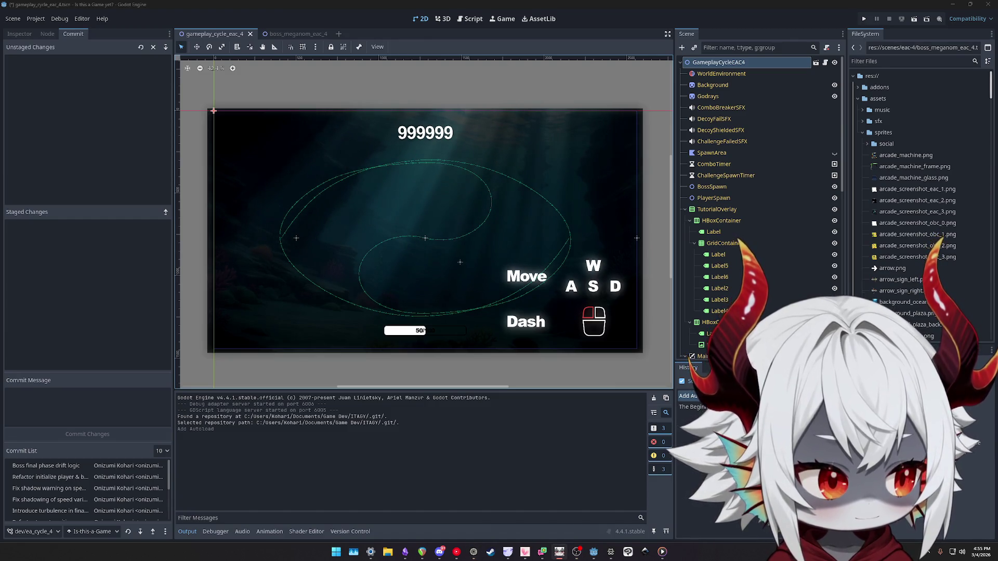
{"action": "key", "text": "alt+Tab"}
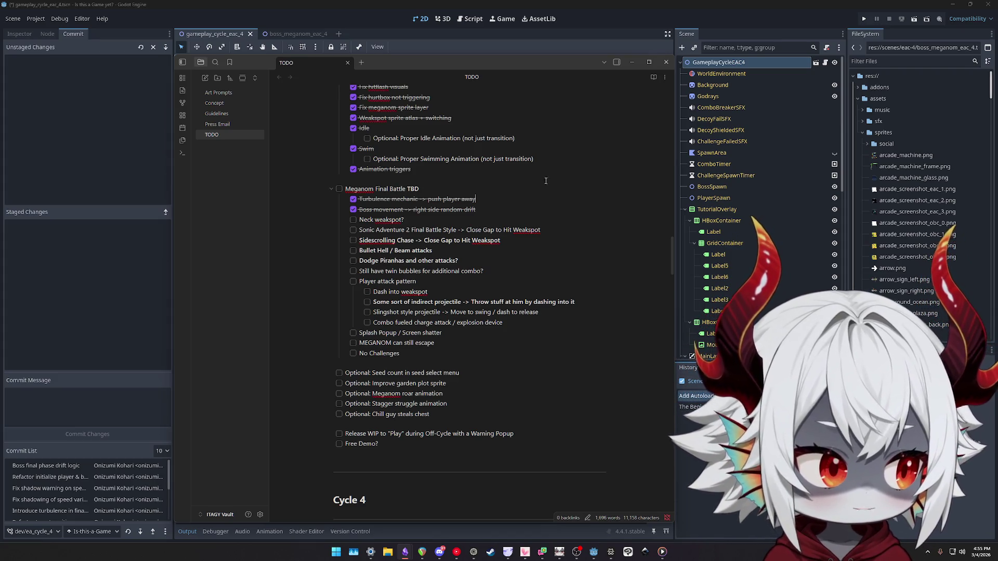
Return to Godot and run the project to its 'Is this a Game yet?' title screen
{"action": "left_click", "coordinate": [864, 20]}
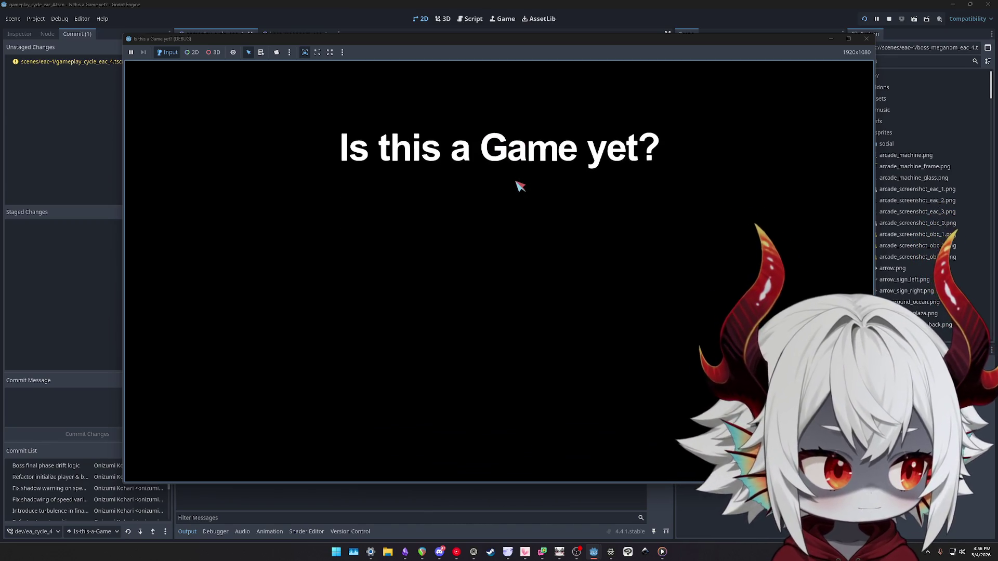
Dismiss the welcome popup, play the boss fight past a 9400 score, then stop the game
{"action": "left_click", "coordinate": [499, 378]}
{"action": "left_click", "coordinate": [496, 242]}
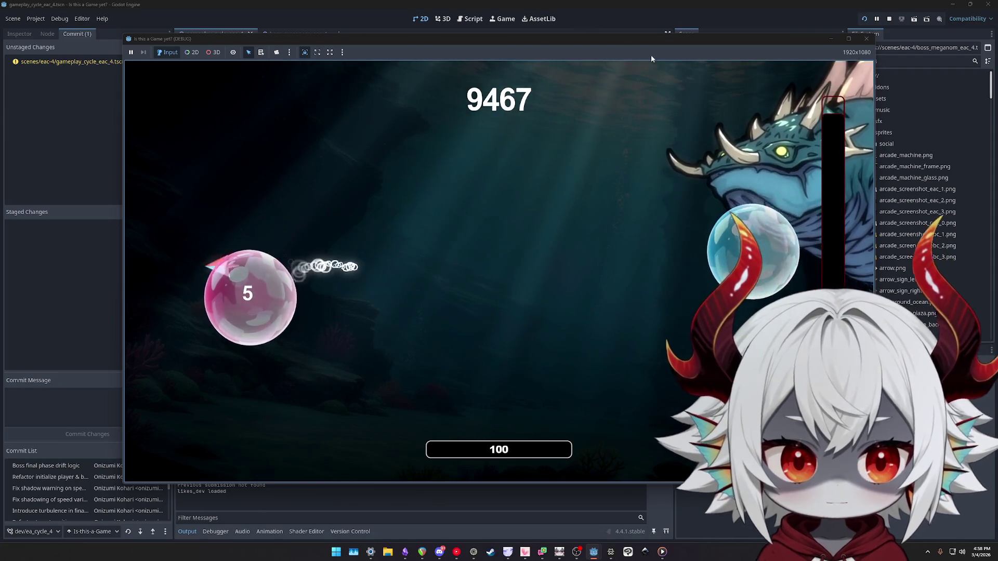
{"action": "left_click", "coordinate": [866, 38]}
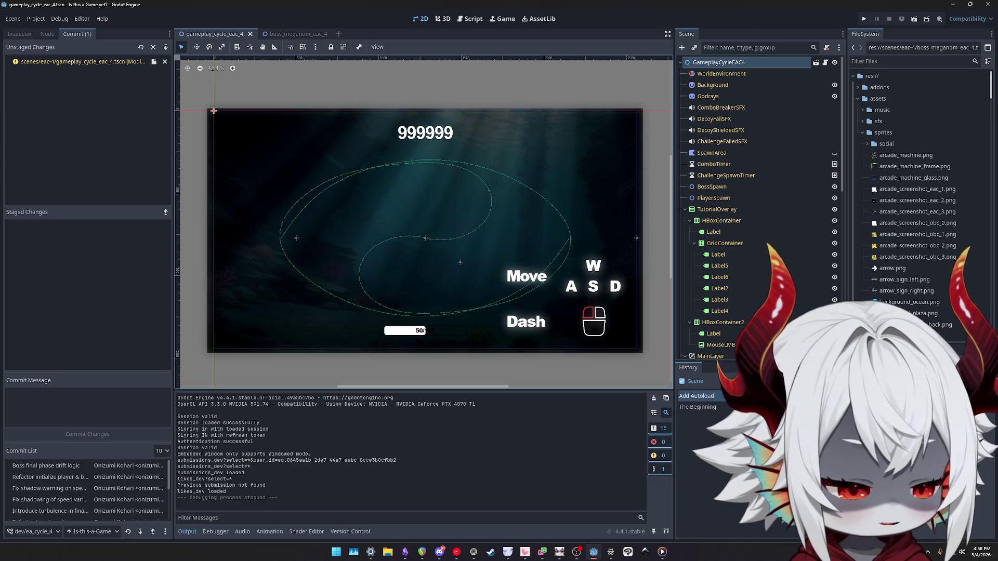
In the Obsidian TODO note, add new task lines under Meganom Final Battle, rewording one to 'Push in Left Boundary'
{"action": "key", "text": "alt+Tab"}
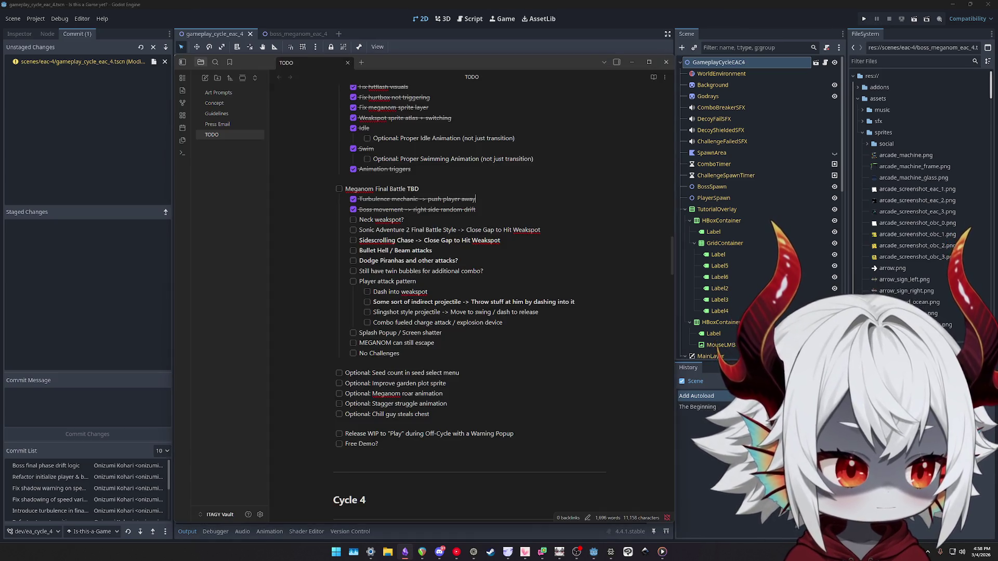
{"action": "key", "text": "Return"}
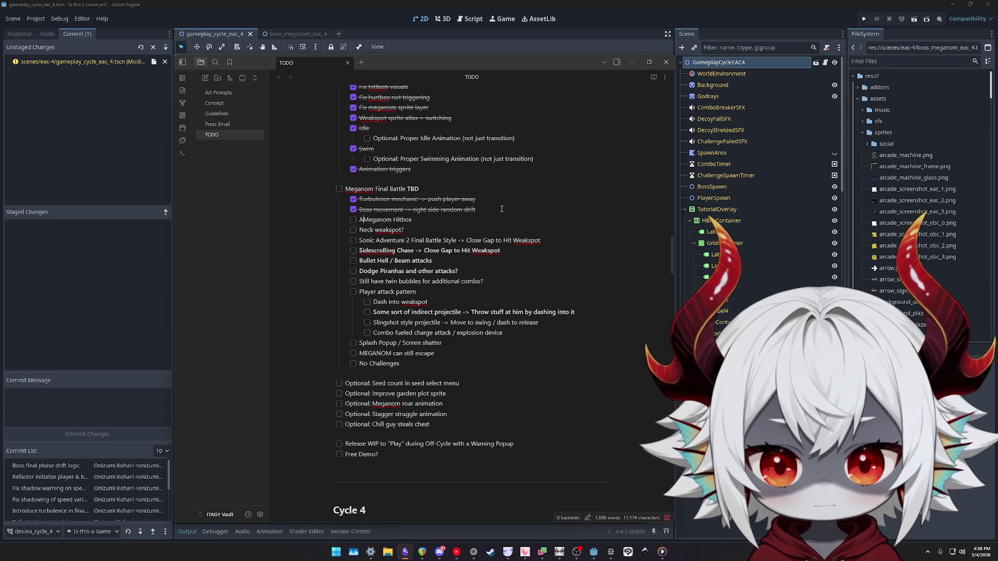
{"action": "key", "text": "End"}
{"action": "key", "text": "Return"}
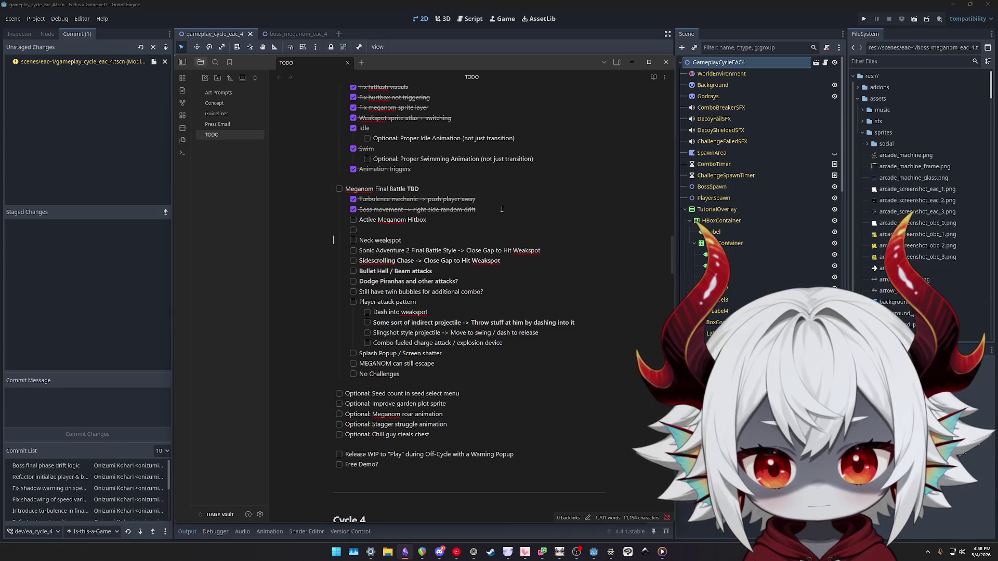
{"action": "key", "text": "Delete"}
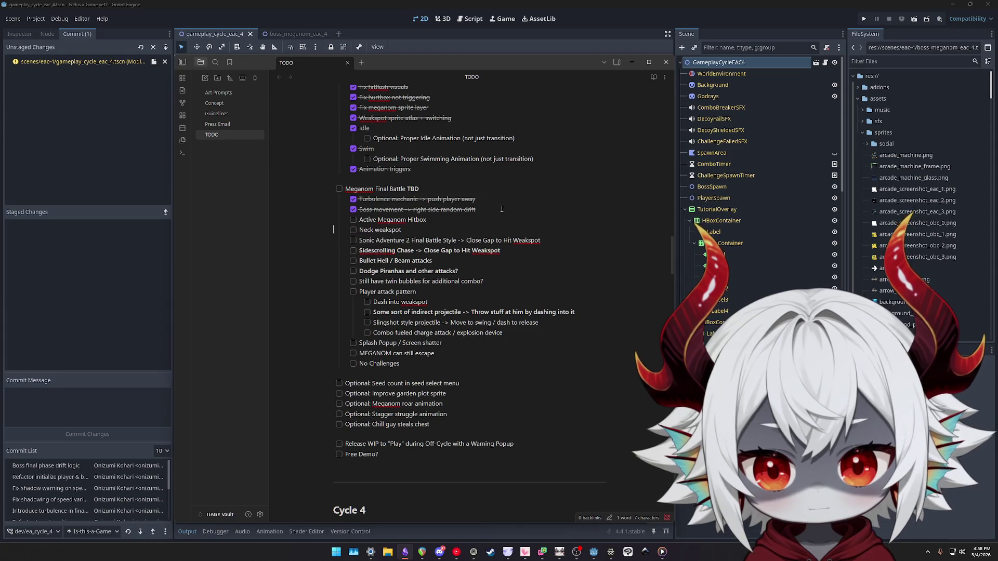
{"action": "key", "text": "Return"}
{"action": "type", "text": "Left Border"}
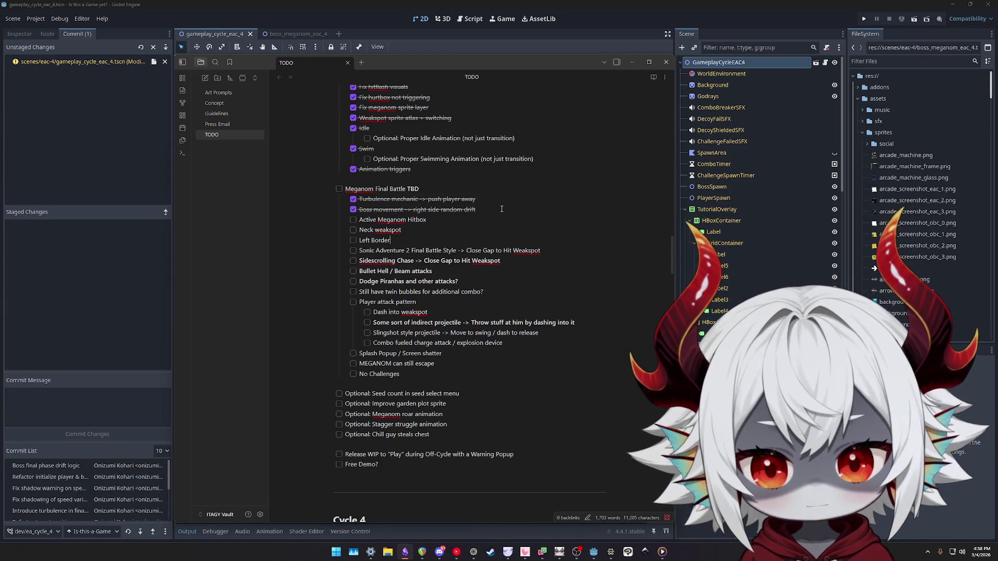
{"action": "key", "text": "shift+Home"}
{"action": "type", "text": "Push in Left Boundary"}
Move 'Push in Left Boundary' above Active Meganom Hitbox, then show Godot's unstaged scene diff
{"action": "key", "text": "shift+Home"}
{"action": "key", "text": "ctrl+x"}
{"action": "key", "text": "Up"}
{"action": "key", "text": "Up"}
{"action": "key", "text": "Up"}
{"action": "key", "text": "End"}
{"action": "key", "text": "Return"}
{"action": "key", "text": "ctrl+v"}
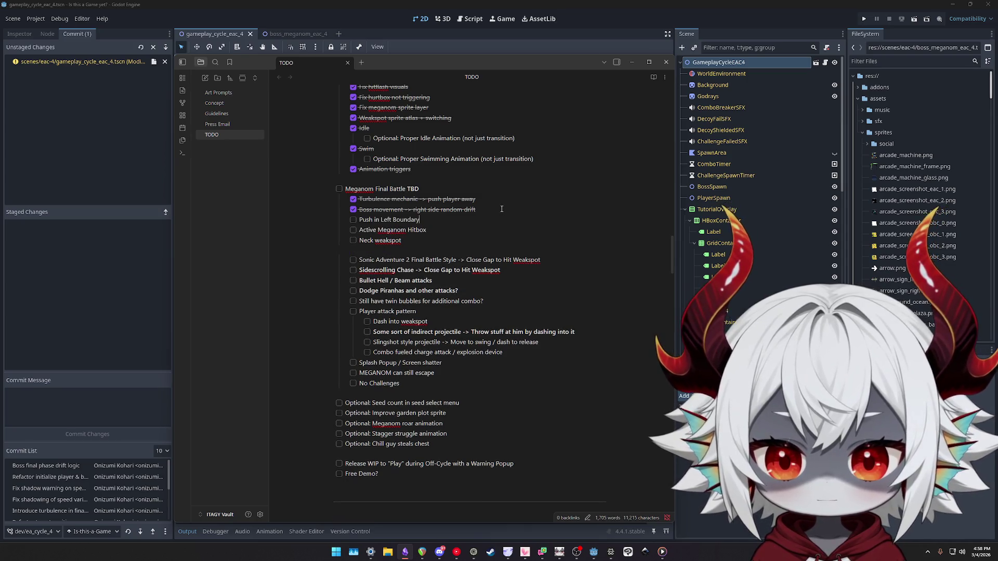
{"action": "key", "text": "Delete"}
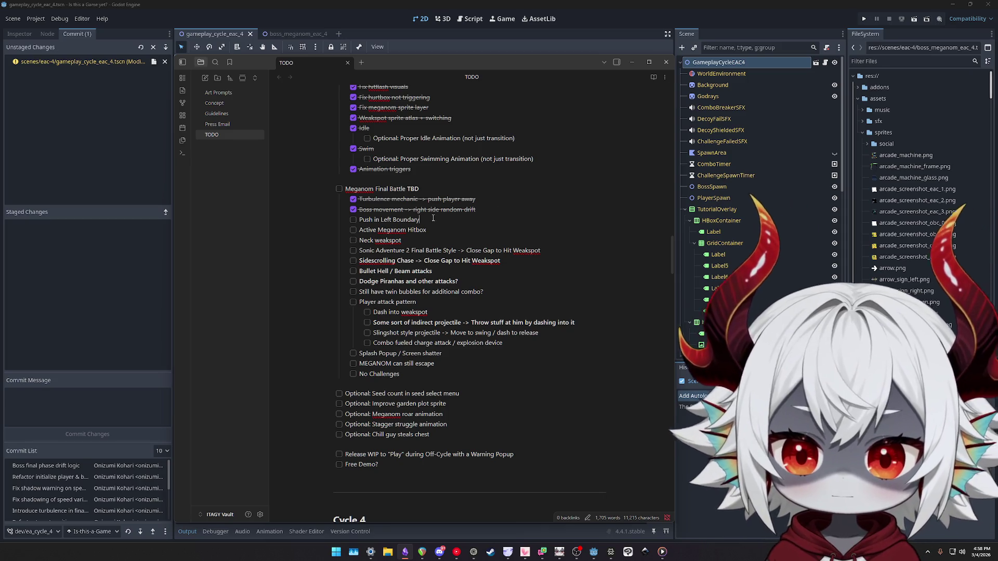
{"action": "left_click", "coordinate": [219, 34]}
{"action": "left_click", "coordinate": [83, 62]}
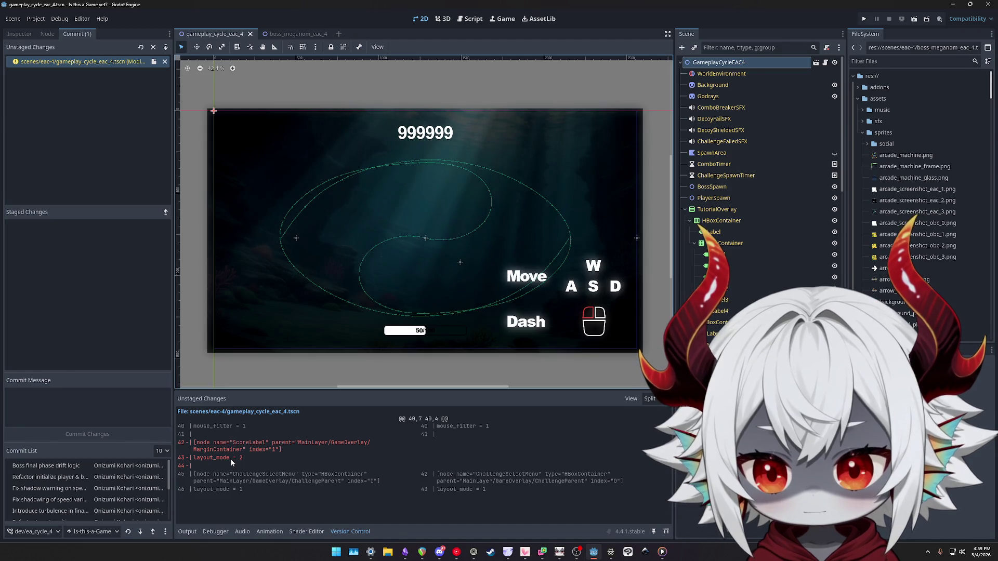
Review the unstaged gameplay scene change, comparing boss_meganom_eac_4 and gameplay_cycle_eac_4 scenes and their nodes
{"action": "left_click", "coordinate": [86, 62]}
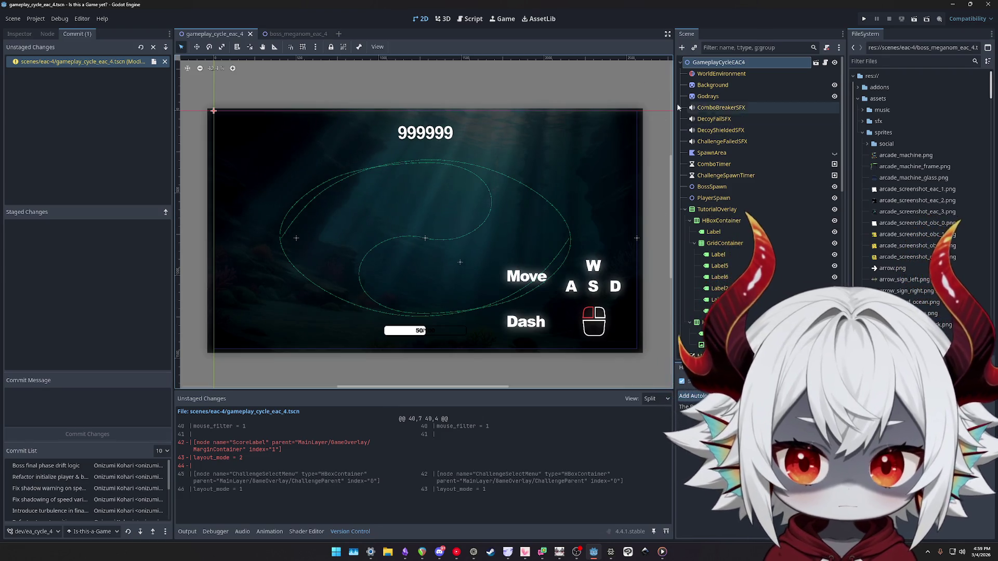
{"action": "left_click", "coordinate": [288, 34]}
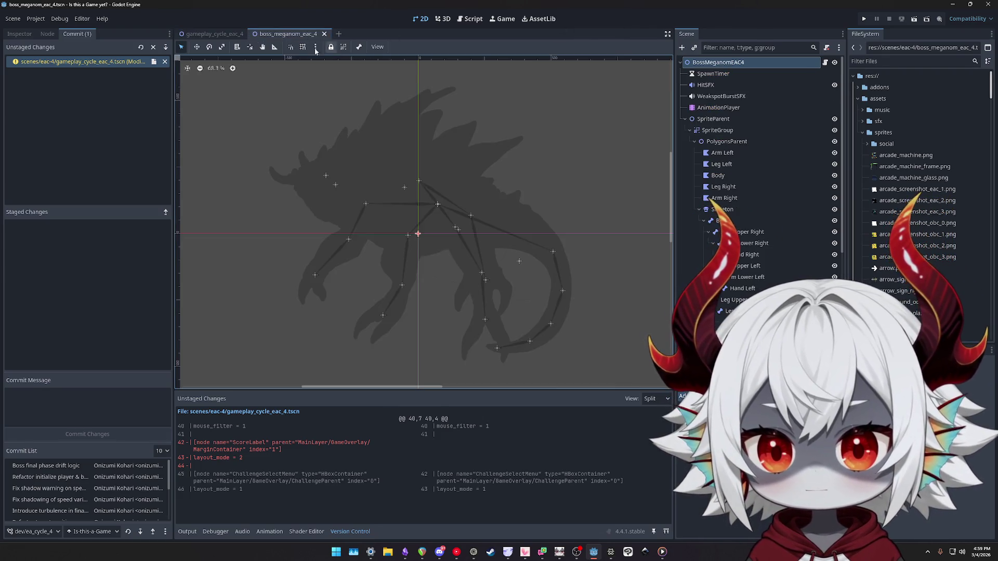
{"action": "left_click", "coordinate": [216, 35]}
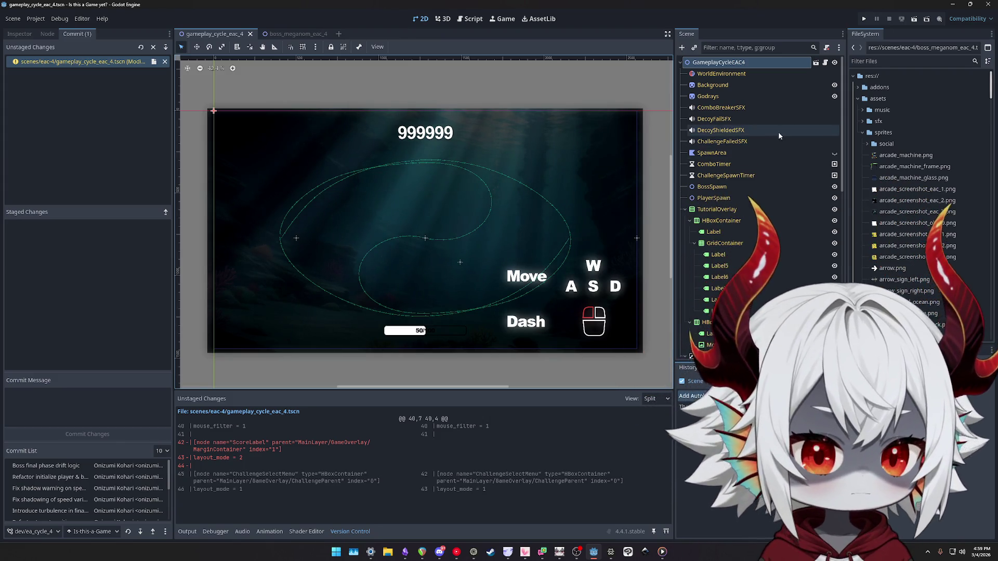
{"action": "scroll", "coordinate": [753, 141], "scroll_direction": "down", "scroll_amount": 10}
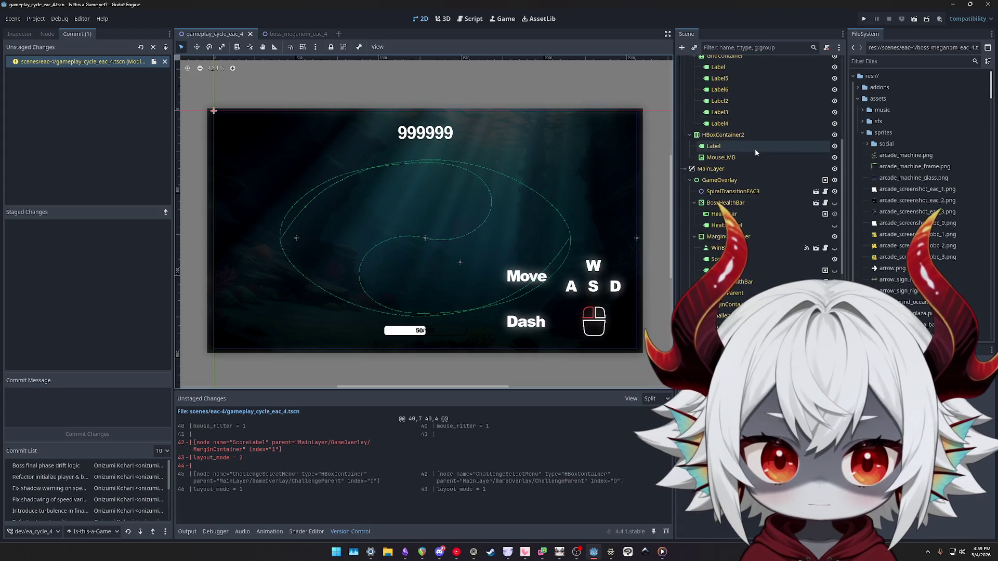
{"action": "scroll", "coordinate": [753, 148], "scroll_direction": "up", "scroll_amount": 10}
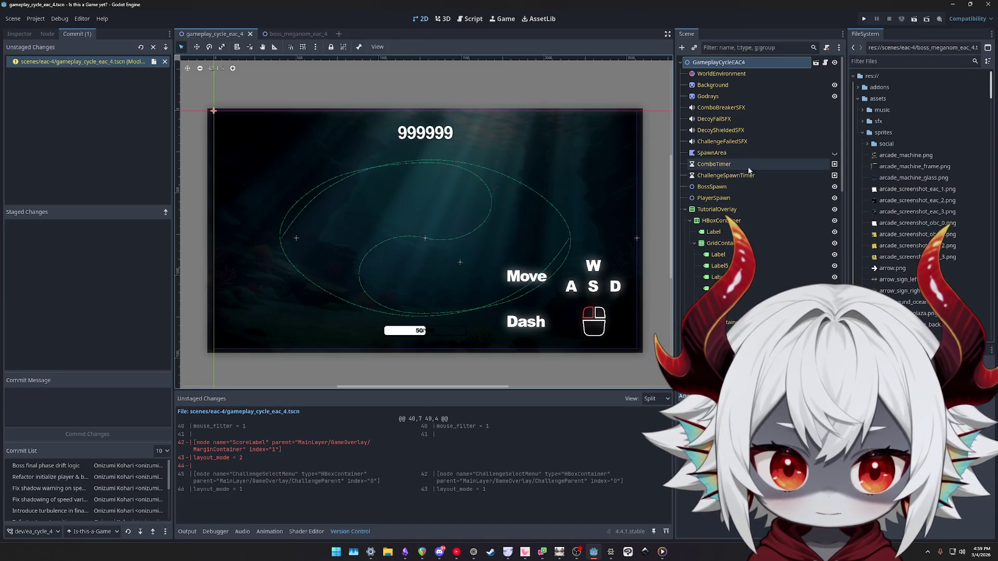
{"action": "left_click", "coordinate": [727, 200]}
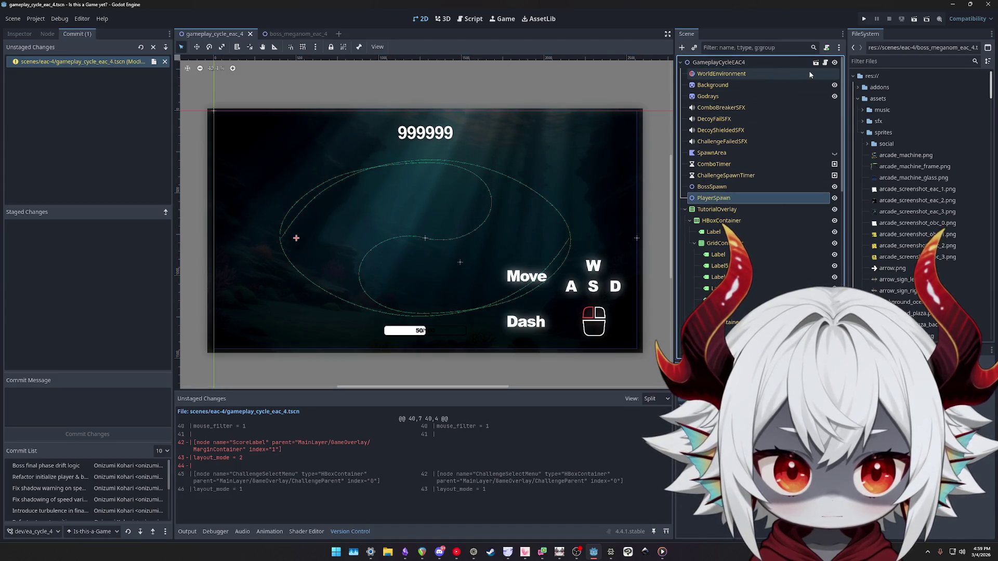
{"action": "left_click", "coordinate": [735, 63]}
Filter FileSystem files by 'player' and open player_eac_3.gd
{"action": "left_click", "coordinate": [878, 61]}
{"action": "type", "text": "pla"}
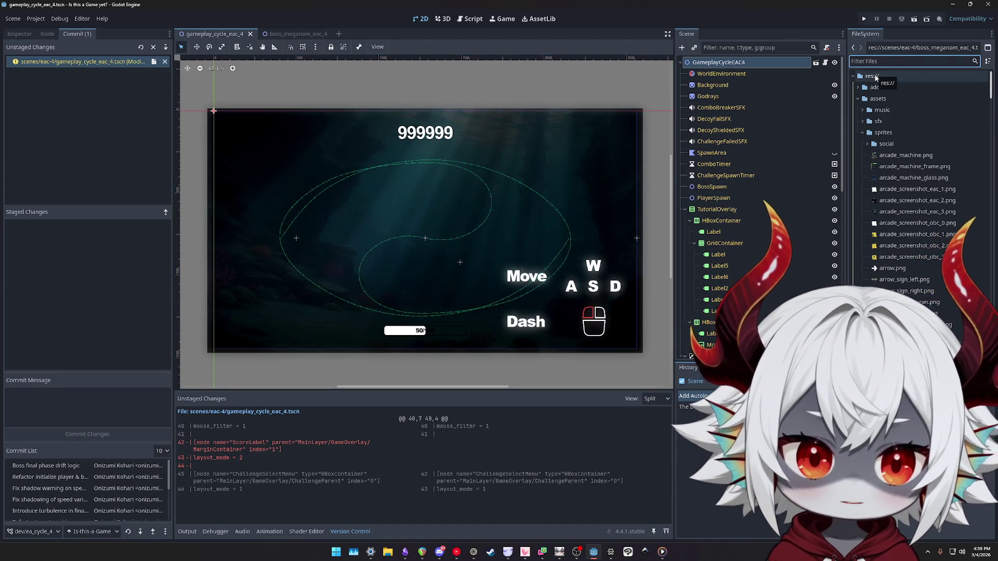
{"action": "type", "text": "yer"}
{"action": "scroll", "coordinate": [940, 149], "scroll_direction": "down", "scroll_amount": 3}
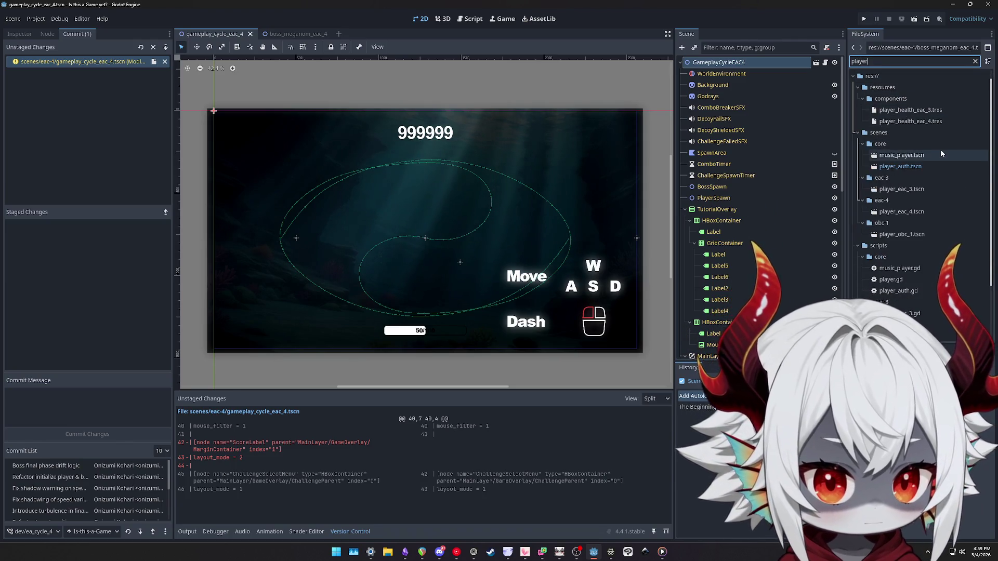
{"action": "scroll", "coordinate": [940, 154], "scroll_direction": "down", "scroll_amount": 1}
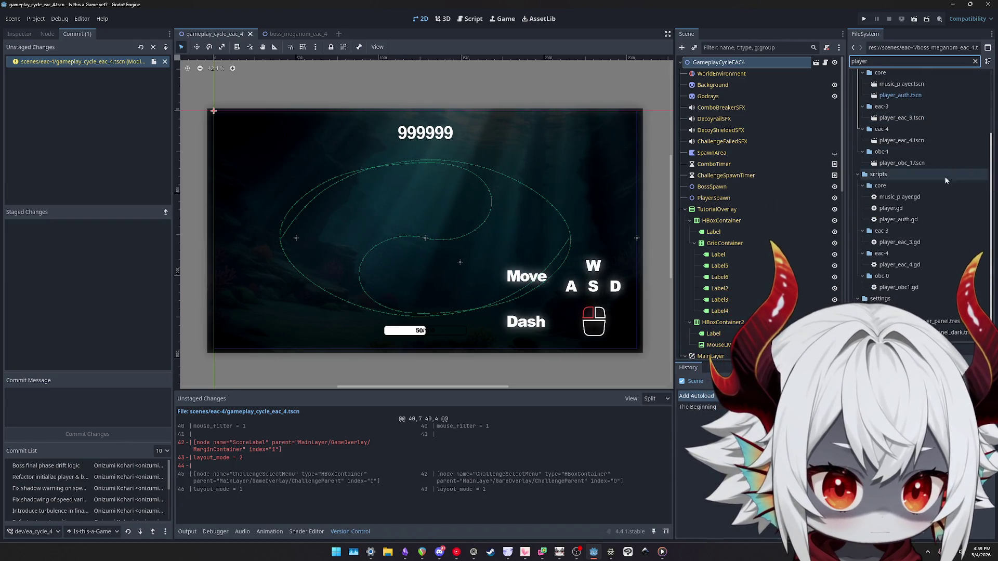
{"action": "double_click", "coordinate": [904, 242]}
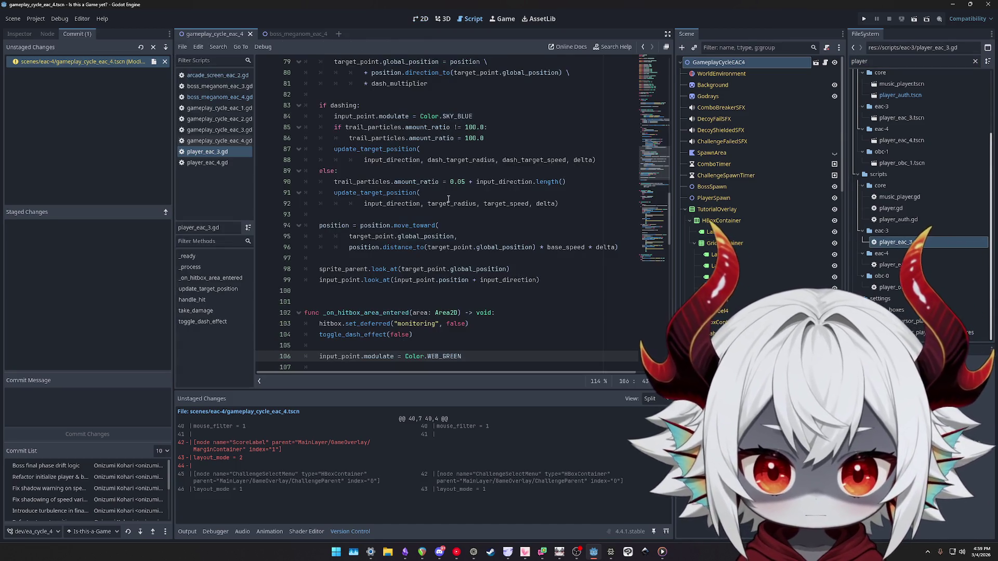
{"action": "scroll", "coordinate": [449, 196], "scroll_direction": "up", "scroll_amount": 5}
{"action": "scroll", "coordinate": [449, 195], "scroll_direction": "up", "scroll_amount": 10}
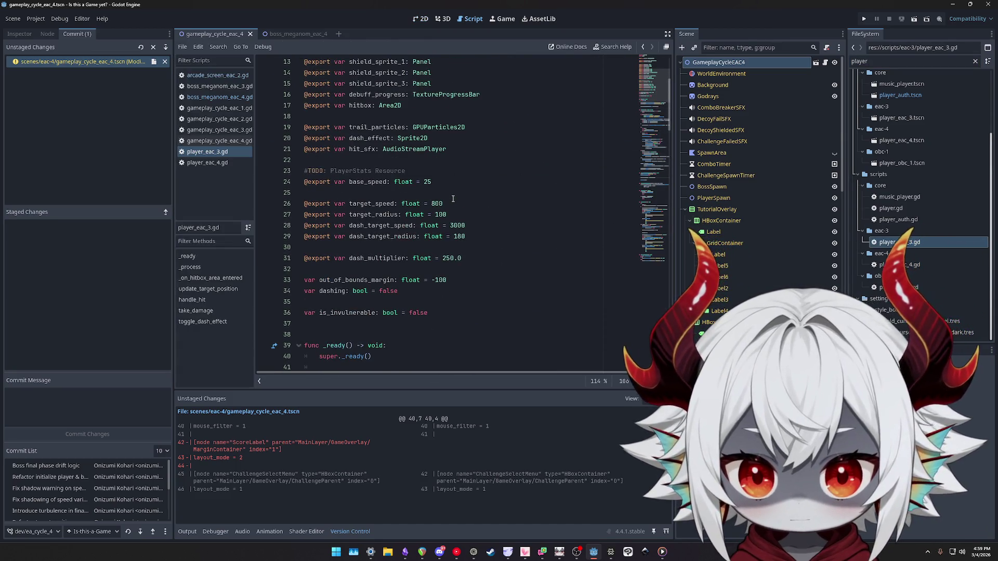
{"action": "scroll", "coordinate": [452, 199], "scroll_direction": "up", "scroll_amount": 4}
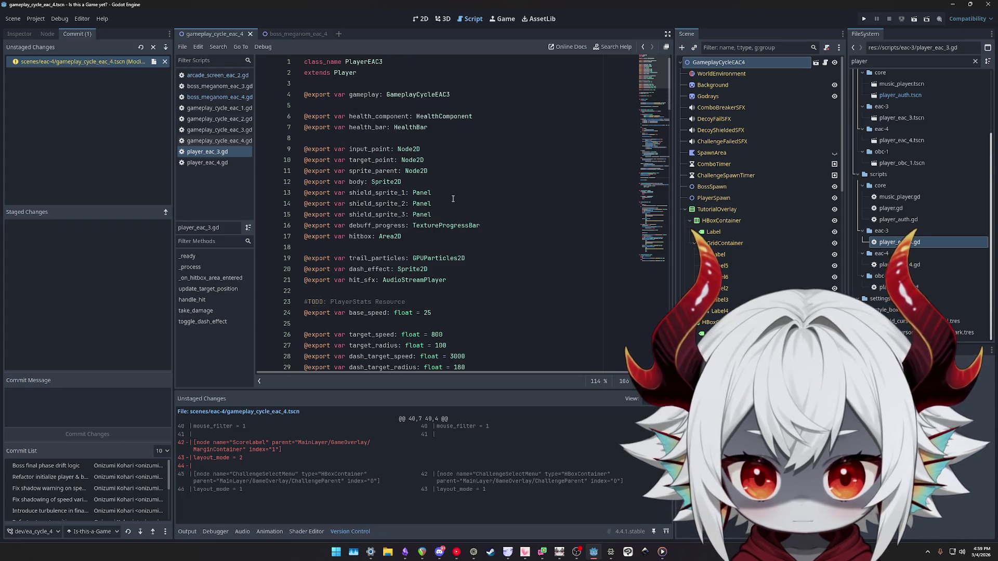
{"action": "left_click", "coordinate": [534, 198]}
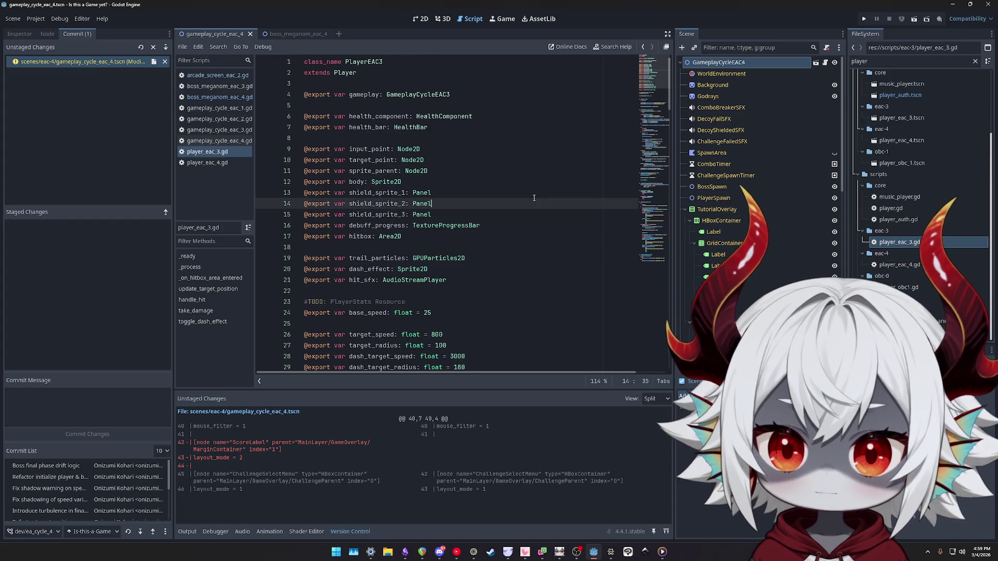
{"action": "key", "text": "ctrl+f"}
{"action": "type", "text": "bound"}
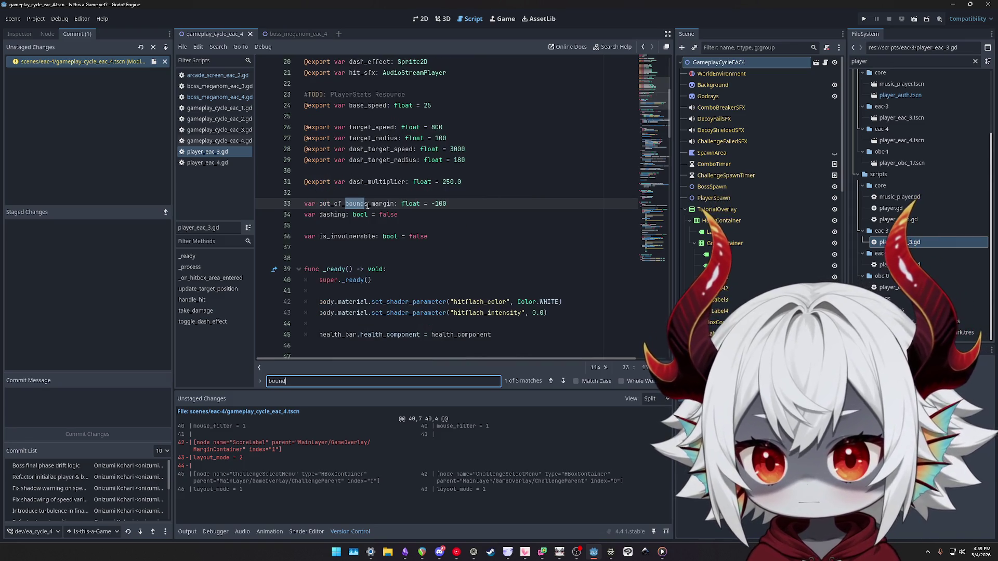
{"action": "double_click", "coordinate": [367, 203]}
{"action": "key", "text": "ctrl+f"}
{"action": "key", "text": "Return"}
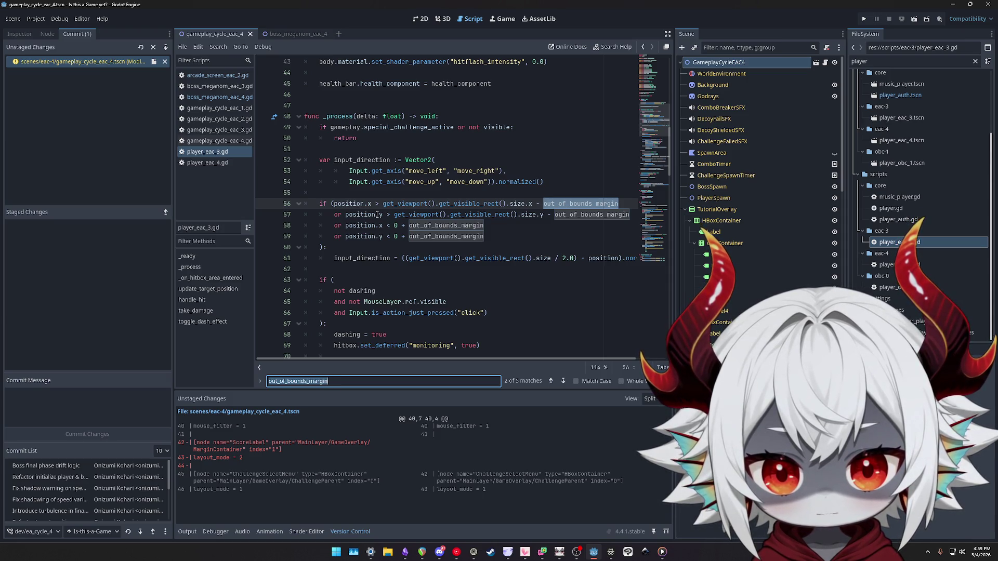
{"action": "left_click", "coordinate": [593, 204]}
{"action": "left_click", "coordinate": [446, 216]}
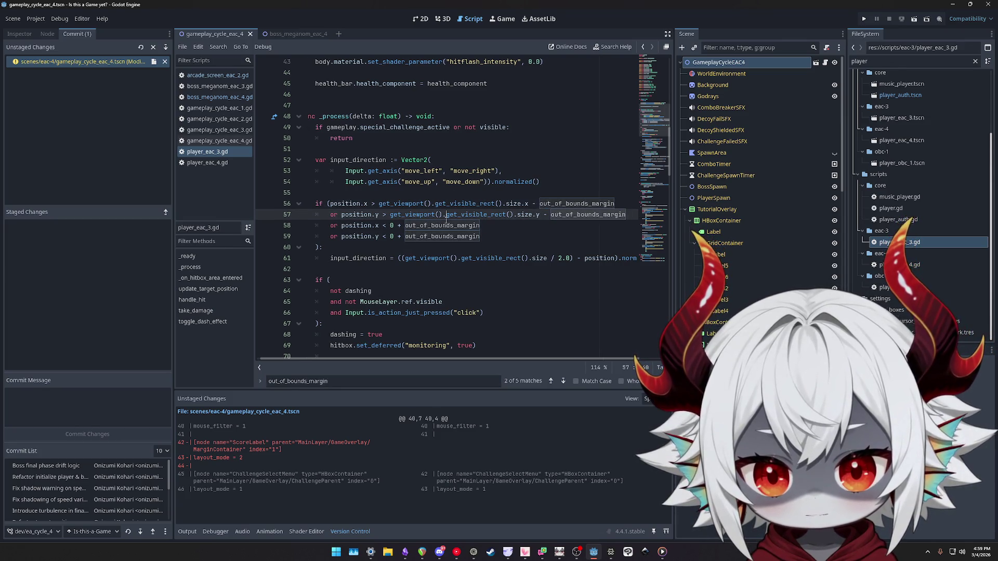
{"action": "double_click", "coordinate": [436, 236]}
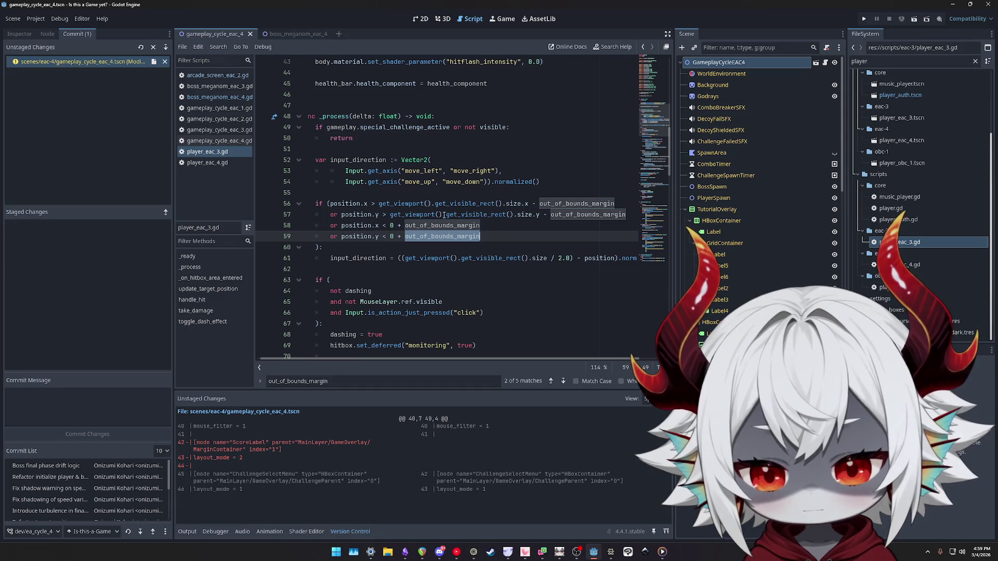
{"action": "scroll", "coordinate": [363, 351], "scroll_direction": "left", "scroll_amount": 1}
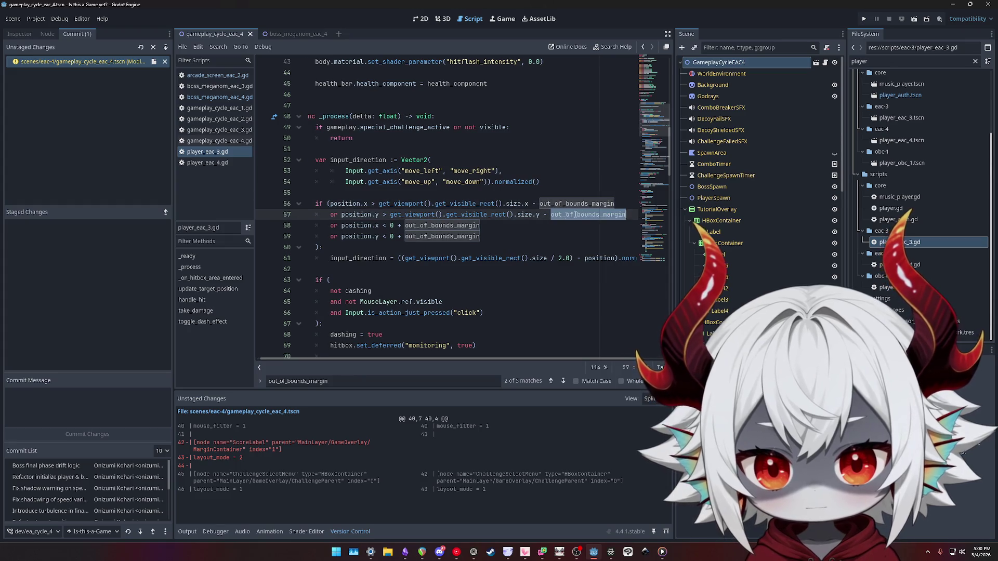
{"action": "scroll", "coordinate": [452, 237], "scroll_direction": "right", "scroll_amount": 1}
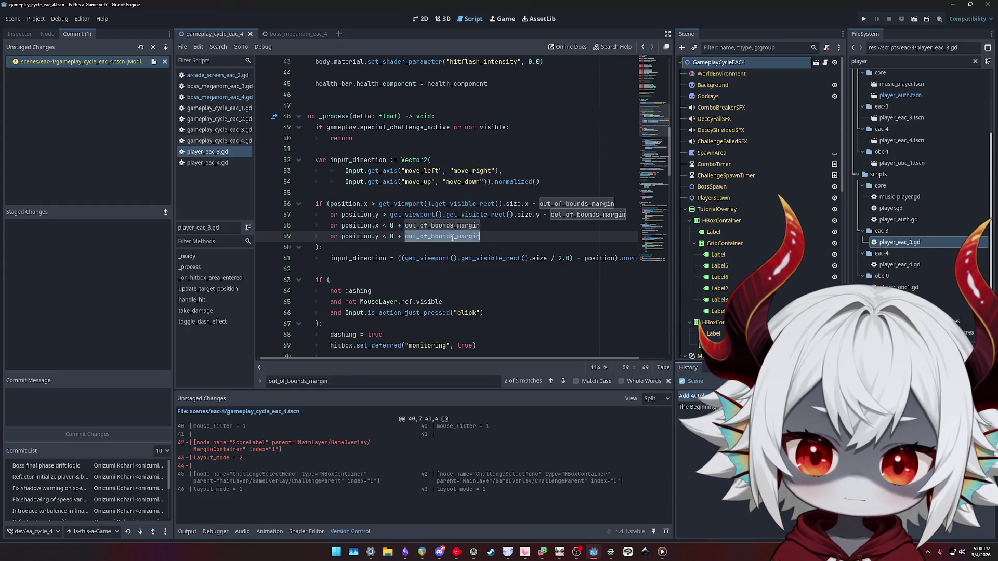
{"action": "double_click", "coordinate": [577, 215]}
{"action": "left_click", "coordinate": [580, 204]}
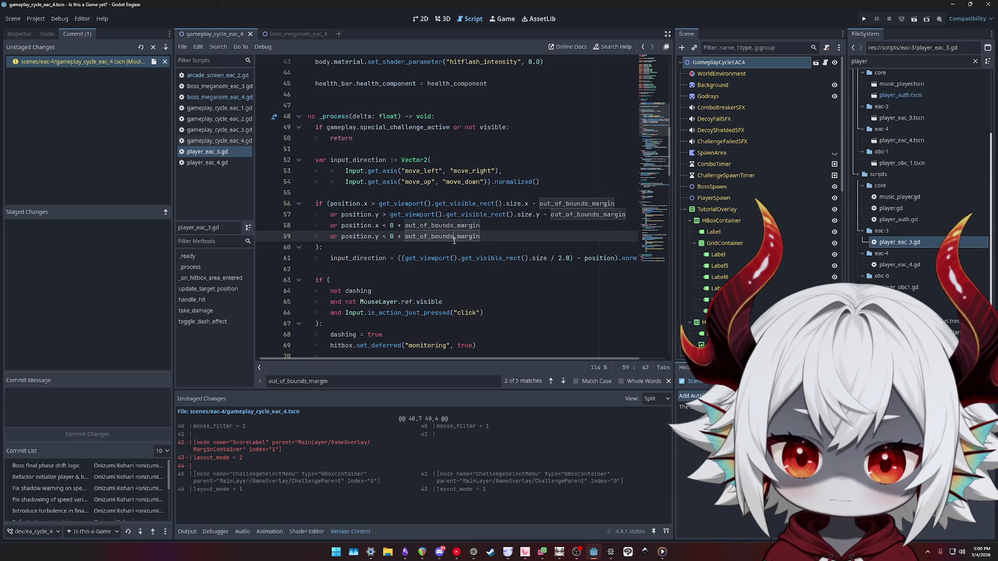
{"action": "double_click", "coordinate": [581, 204]}
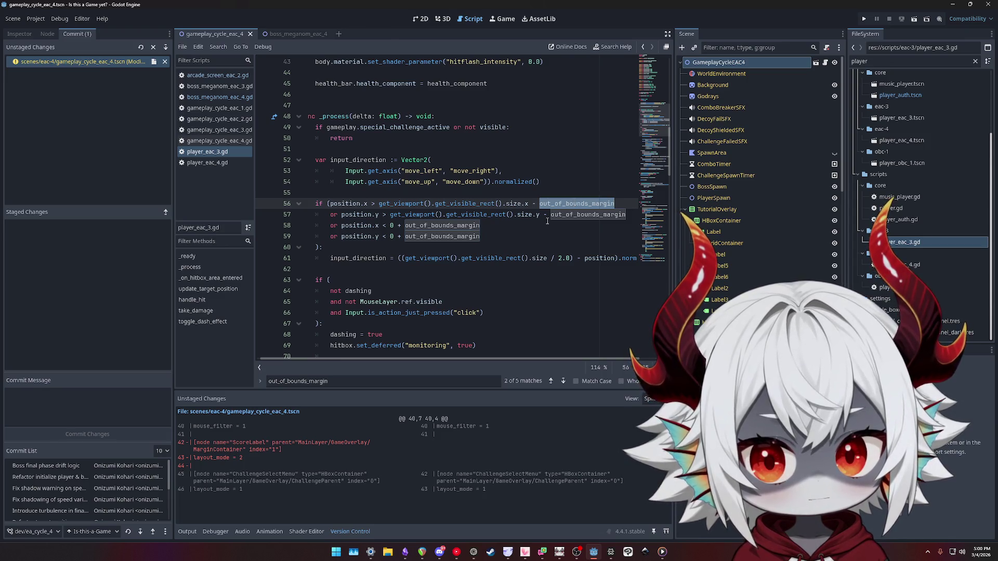
{"action": "scroll", "coordinate": [548, 220], "scroll_direction": "up", "scroll_amount": 9}
{"action": "scroll", "coordinate": [547, 221], "scroll_direction": "down", "scroll_amount": 2}
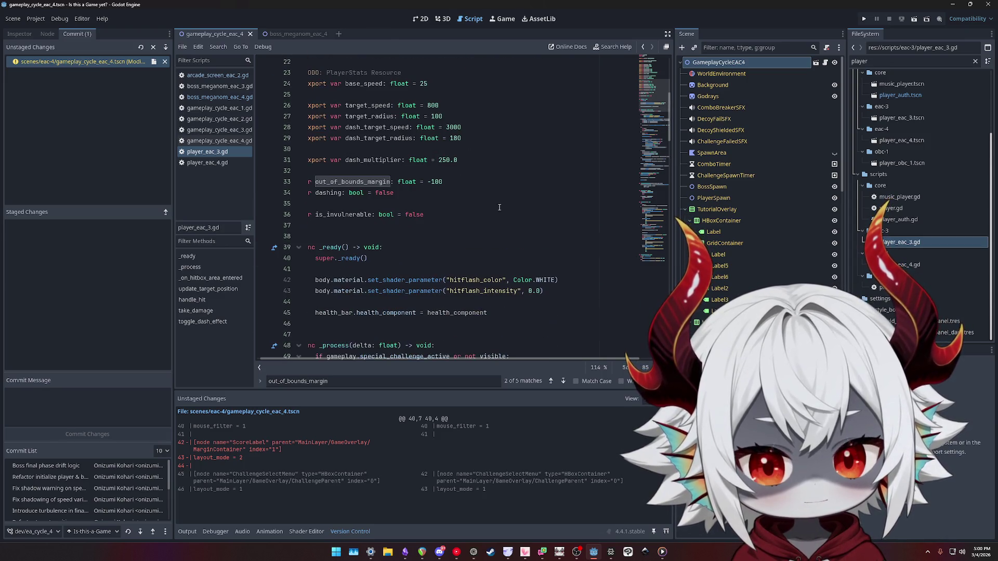
Rename every out_of_bounds_margin occurrence to boundary_margin with multi-selection
{"action": "double_click", "coordinate": [358, 181]}
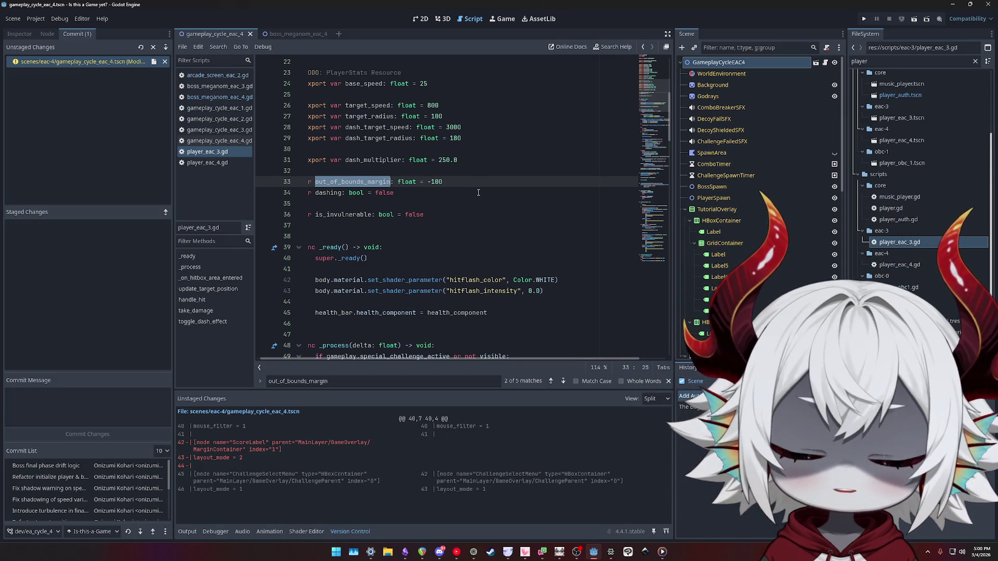
{"action": "scroll", "coordinate": [569, 208], "scroll_direction": "down", "scroll_amount": 7}
{"action": "double_click", "coordinate": [570, 204]}
{"action": "key", "text": "ctrl+d"}
{"action": "key", "text": "ctrl+d"}
{"action": "key", "text": "ctrl+d"}
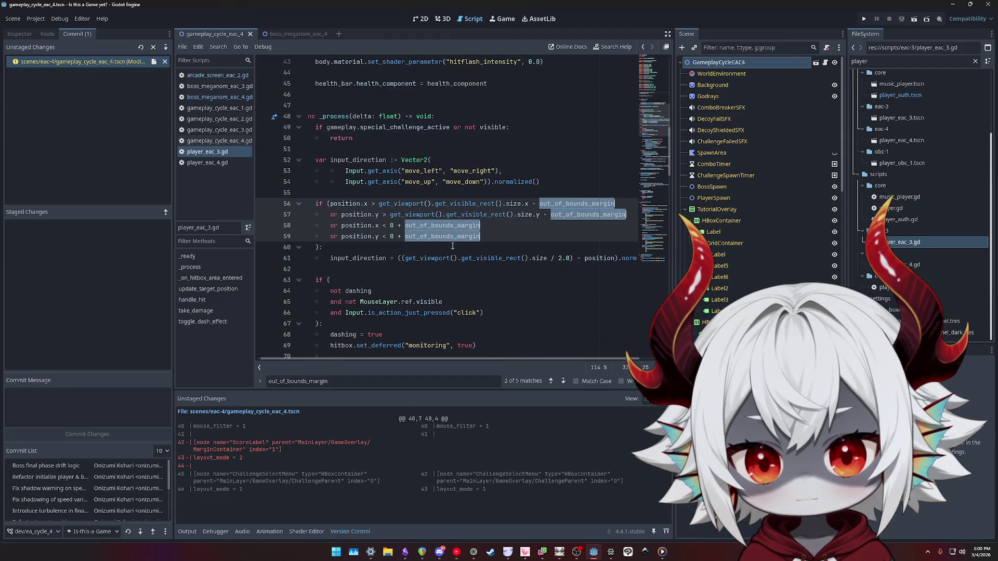
{"action": "key", "text": "ctrl+d"}
{"action": "type", "text": "boundary_margin"}
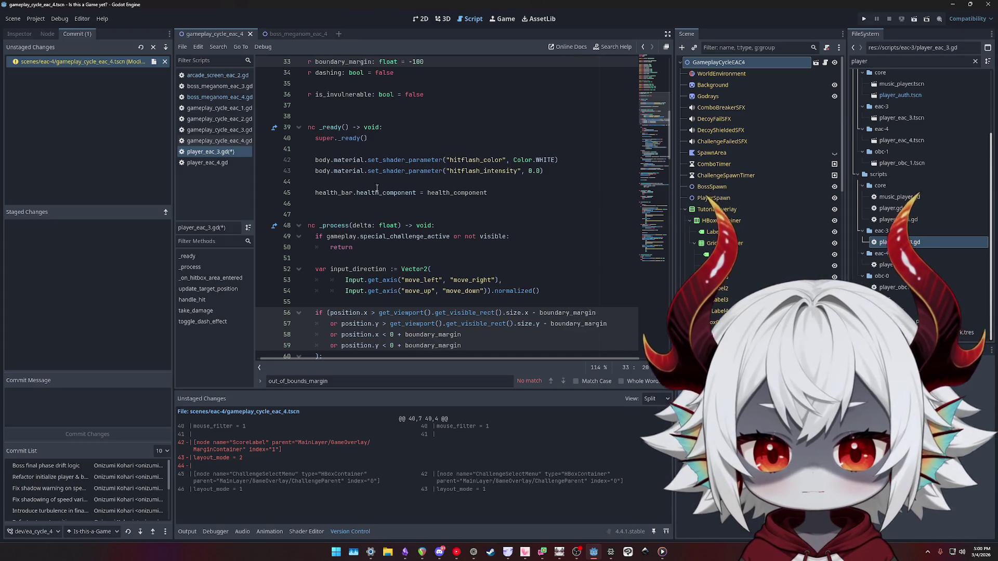
Duplicate the boundary_margin declaration into four lines and add an edit point after each name
{"action": "scroll", "coordinate": [360, 183], "scroll_direction": "up", "scroll_amount": 2}
{"action": "double_click", "coordinate": [345, 126]}
{"action": "left_click", "coordinate": [447, 129]}
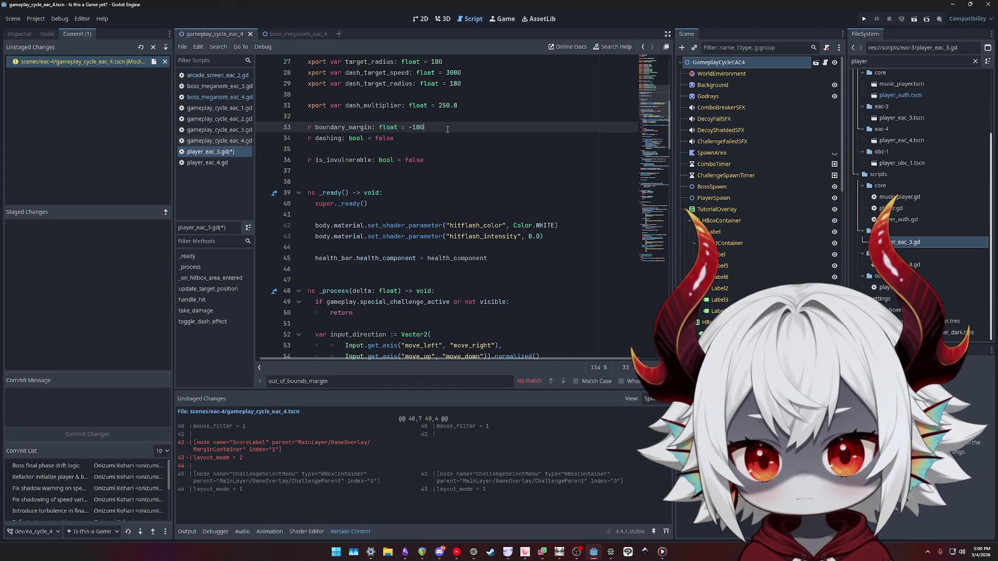
{"action": "key", "text": "ctrl+shift+d"}
{"action": "key", "text": "ctrl+shift+d"}
{"action": "key", "text": "ctrl+shift+d"}
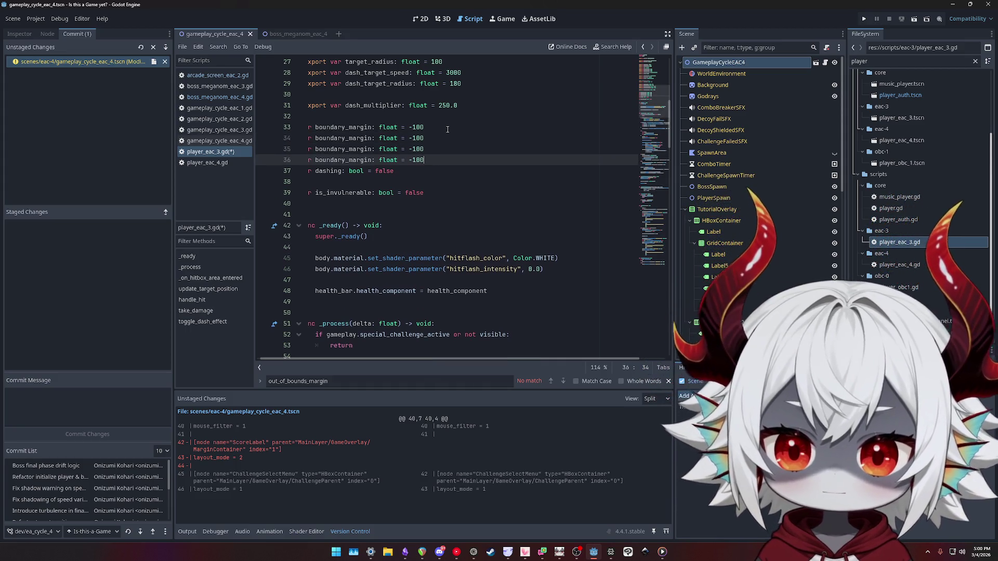
{"action": "left_click", "coordinate": [372, 126]}
{"action": "left_click", "coordinate": [372, 137], "text": "alt"}
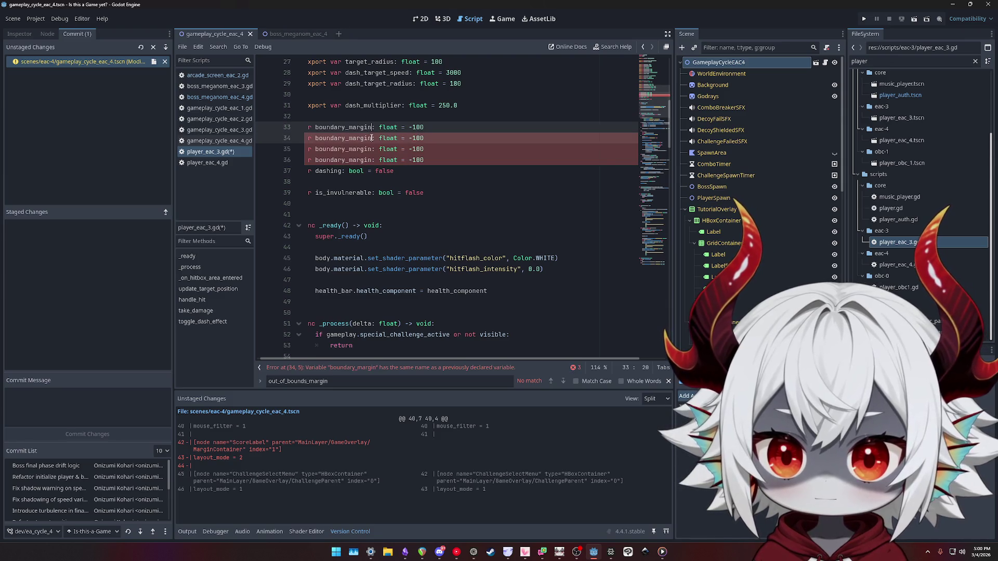
{"action": "left_click", "coordinate": [371, 148], "text": "alt"}
{"action": "left_click", "coordinate": [370, 159], "text": "alt"}
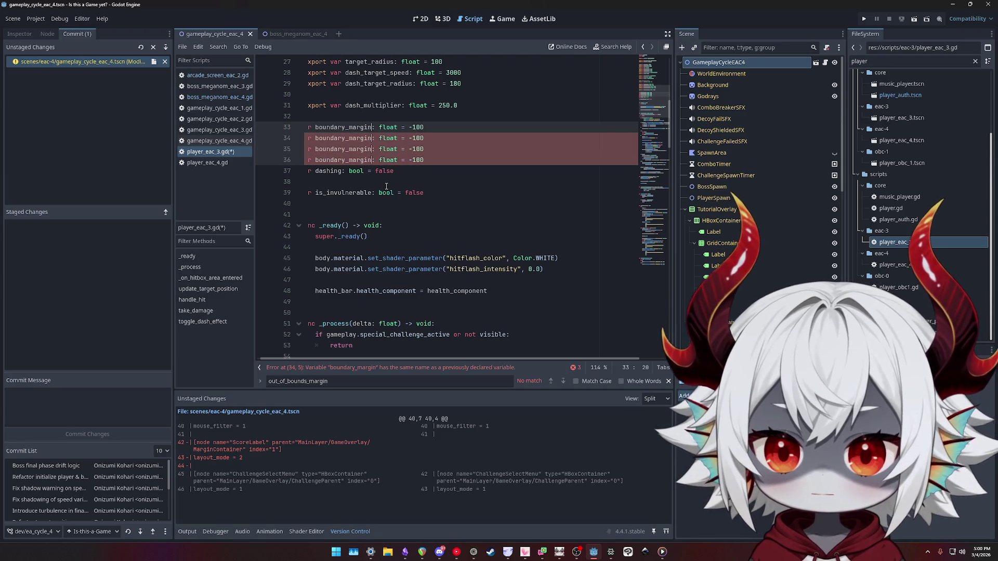
{"action": "scroll", "coordinate": [416, 176], "scroll_direction": "down", "scroll_amount": 4}
{"action": "scroll", "coordinate": [442, 166], "scroll_direction": "up", "scroll_amount": 5}
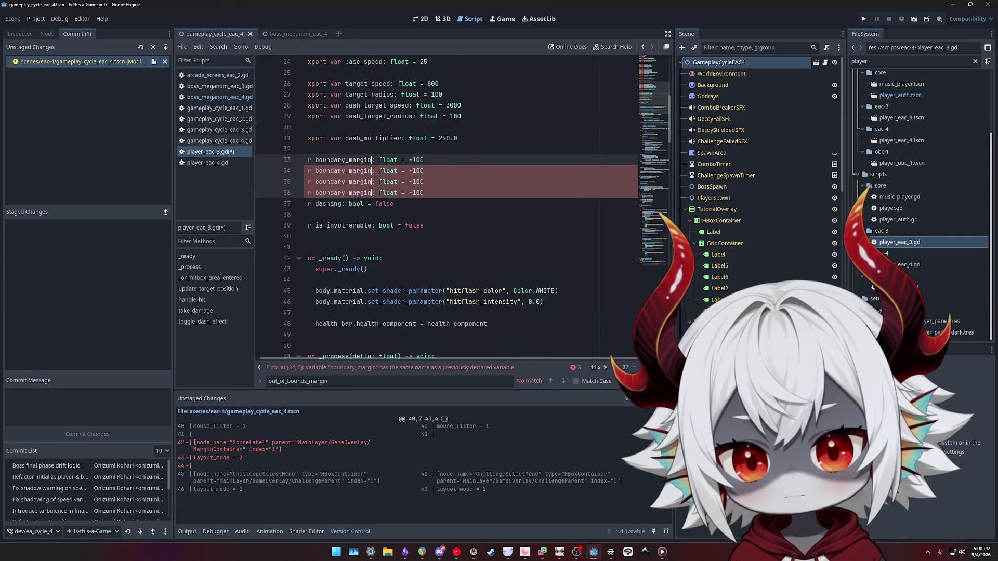
Add a blank line after the declarations and change the first one's type from float to Vector4
{"action": "left_click", "coordinate": [468, 152]}
{"action": "key", "text": "Return"}
{"action": "type", "text": "Vector"}
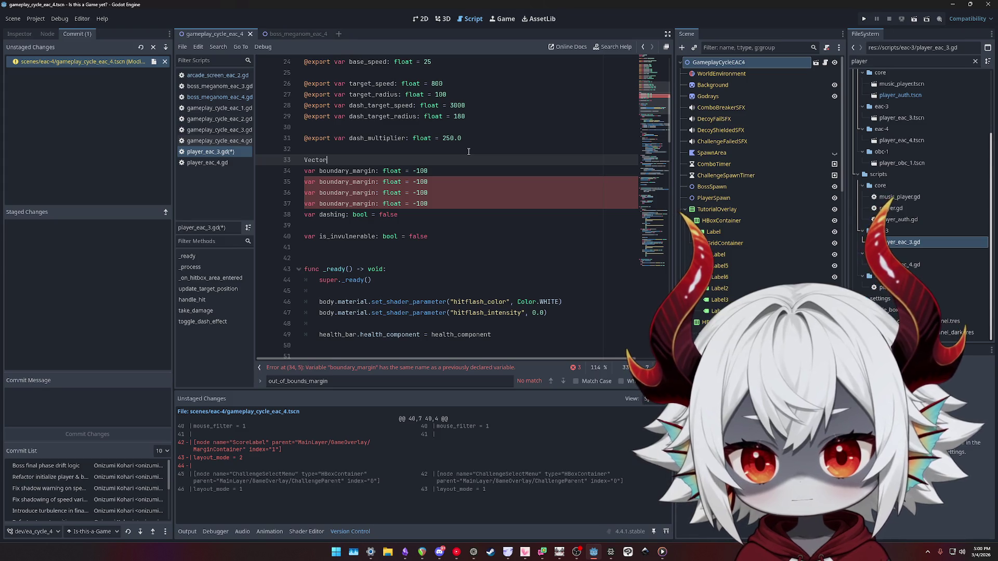
{"action": "type", "text": "4"}
{"action": "key", "text": "BackSpace"}
{"action": "key", "text": "BackSpace"}
{"action": "key", "text": "BackSpace"}
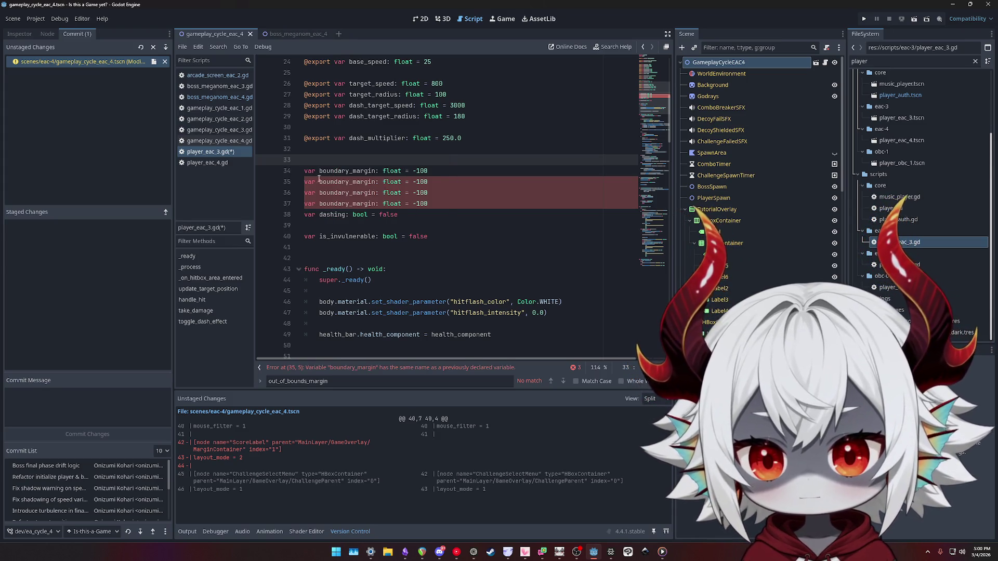
{"action": "left_click", "coordinate": [456, 200]}
{"action": "key", "text": "Return"}
{"action": "key", "text": "Up"}
{"action": "key", "text": "Up"}
{"action": "key", "text": "Up"}
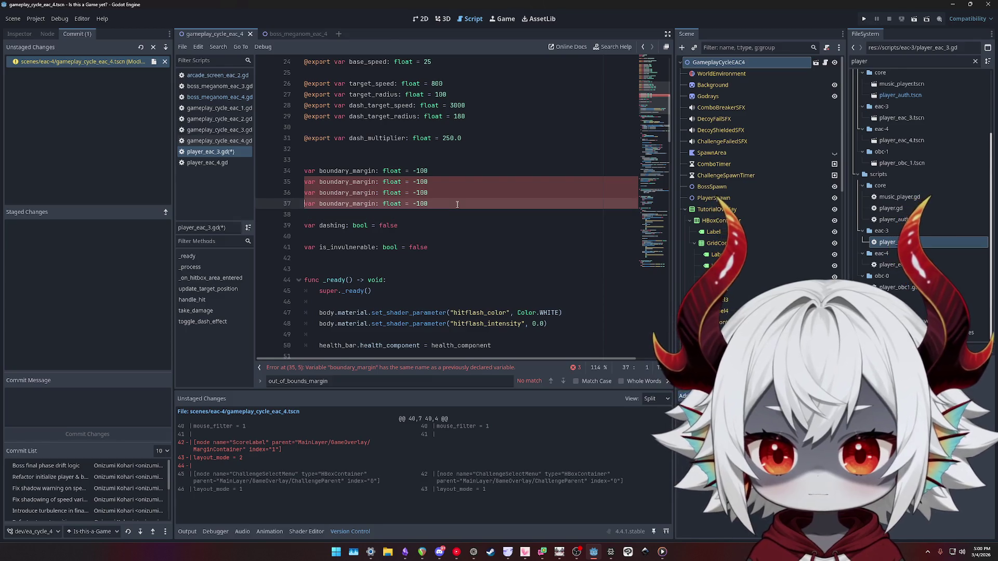
{"action": "key", "text": "ctrl+BackSpace"}
{"action": "type", "text": "V"}
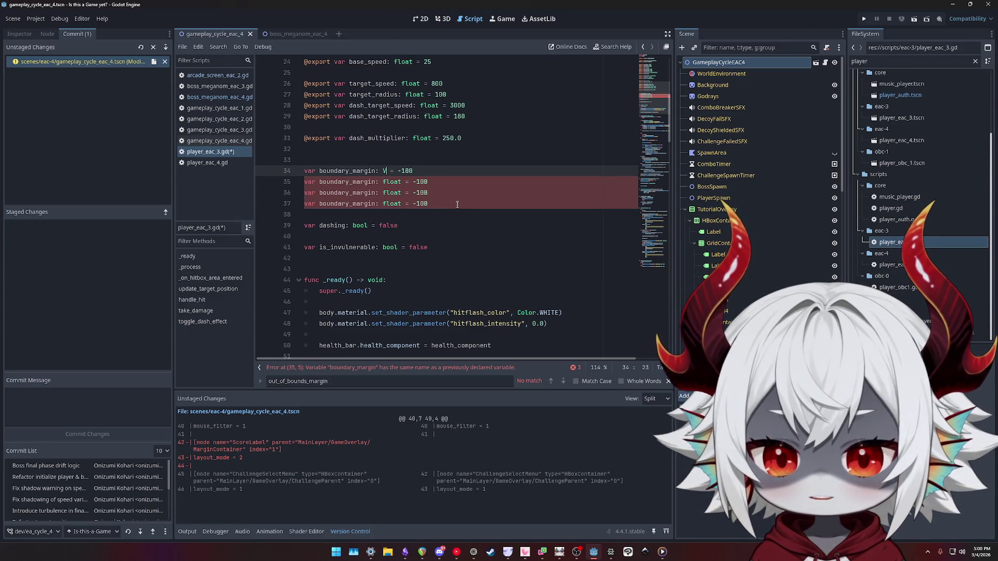
{"action": "type", "text": "4"}
{"action": "key", "text": "End"}
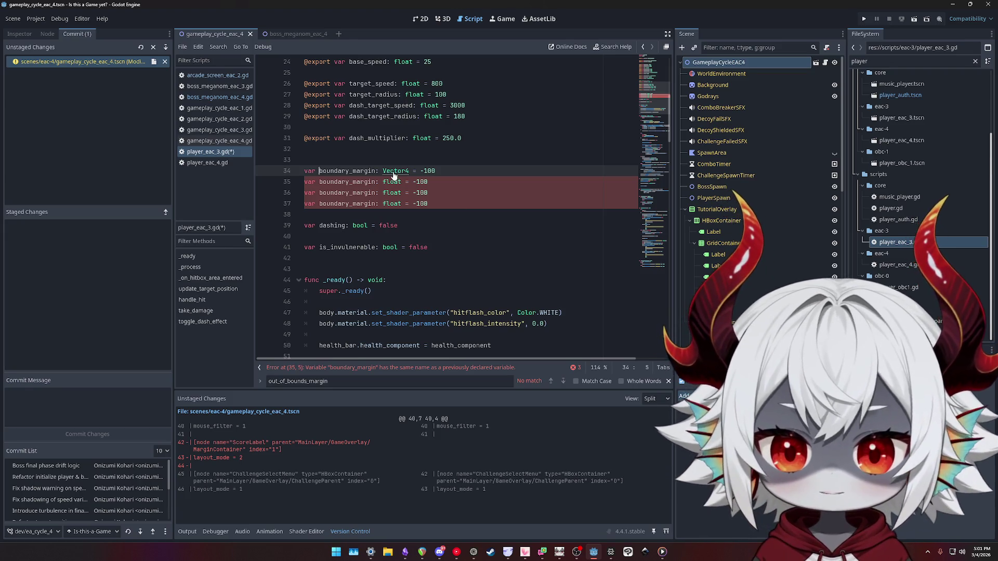
{"action": "left_click", "coordinate": [394, 172], "text": "ctrl"}
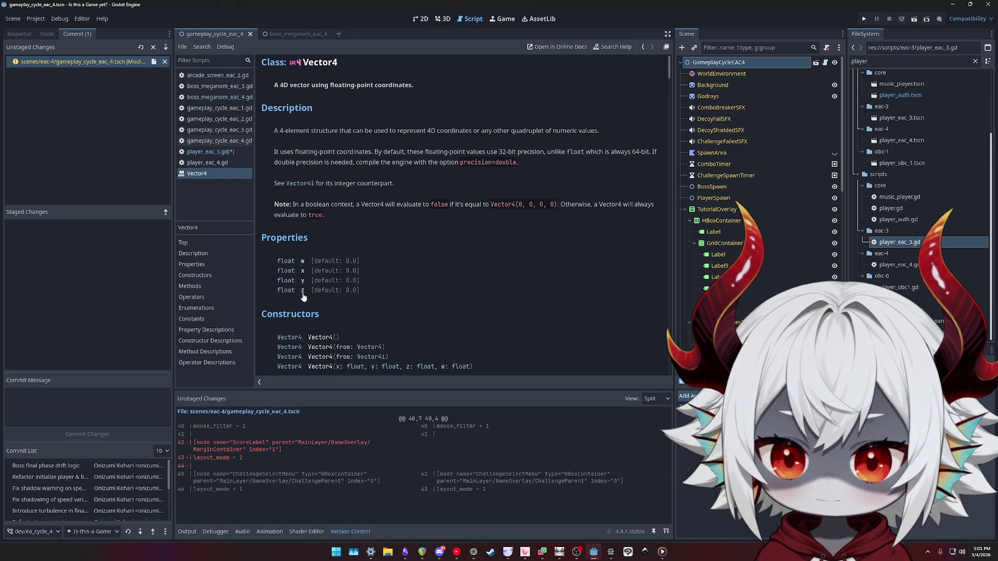
{"action": "scroll", "coordinate": [348, 267], "scroll_direction": "down", "scroll_amount": 4}
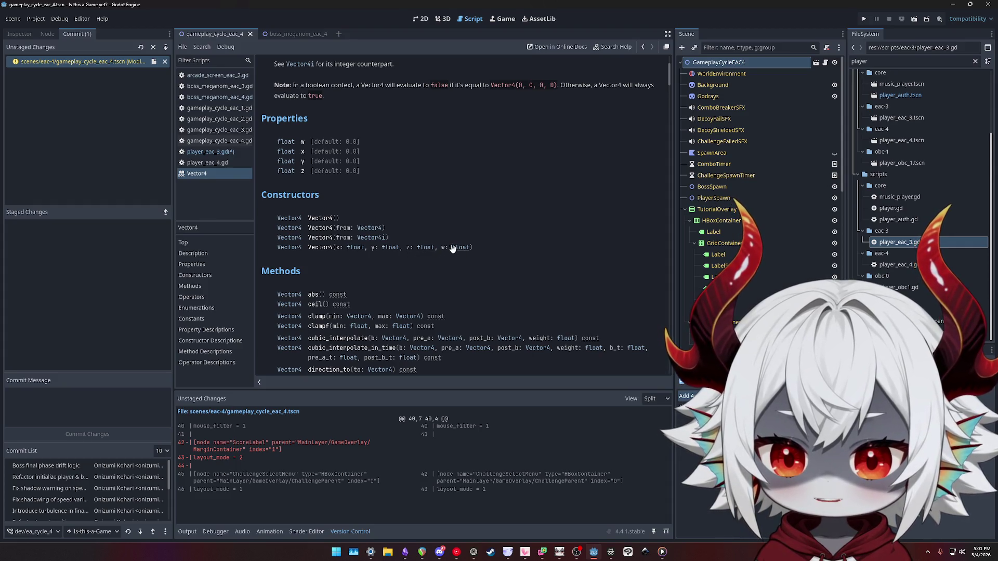
{"action": "middle_click", "coordinate": [196, 174]}
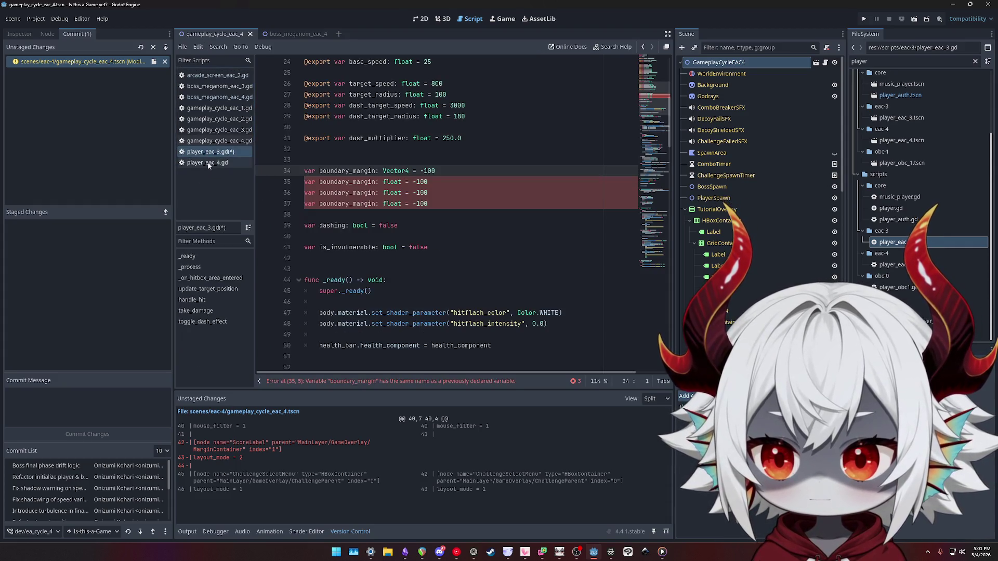
Suffix the four boundary_margin declarations with _x, _y, _z and _w
{"action": "left_click", "coordinate": [333, 171]}
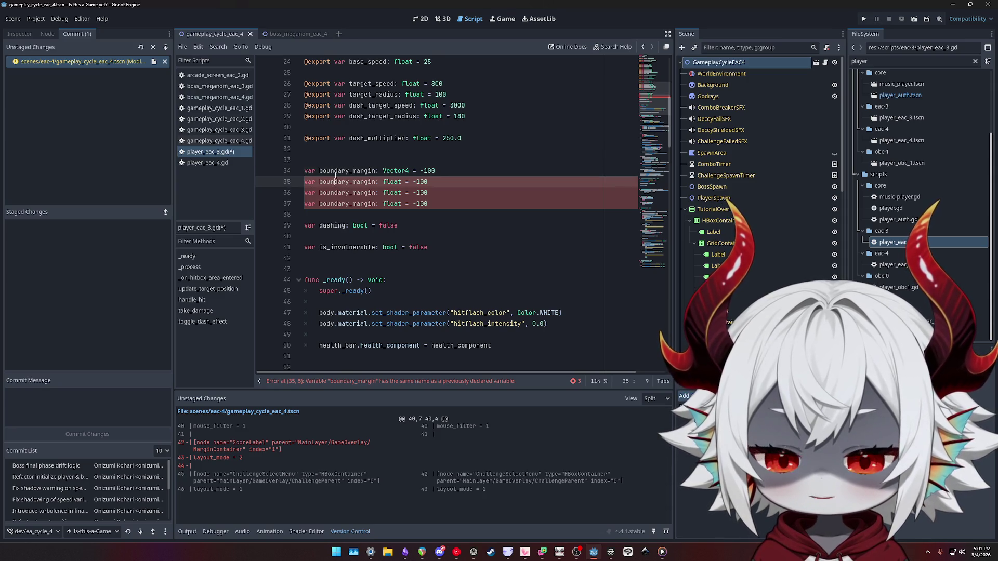
{"action": "left_click", "coordinate": [353, 184]}
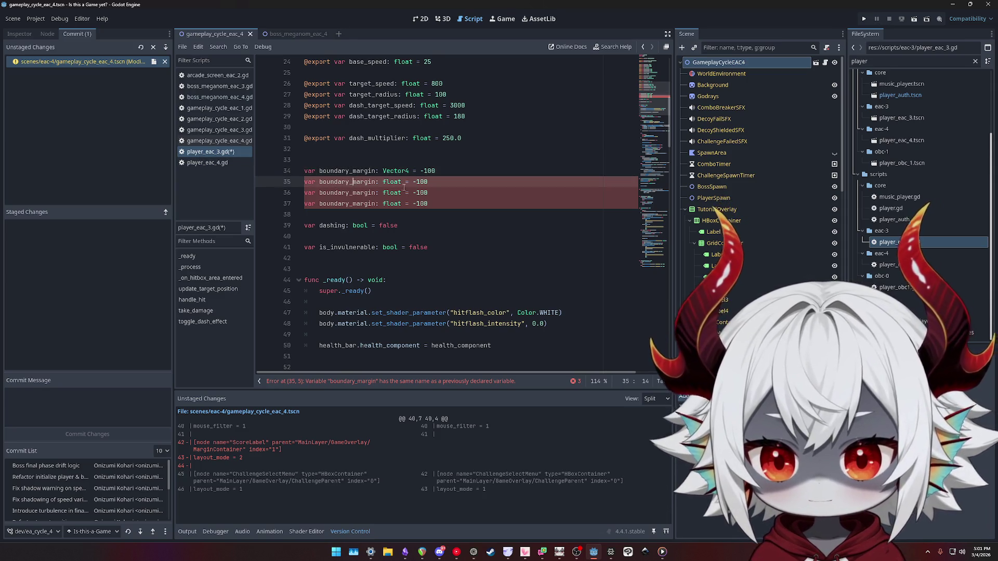
{"action": "left_click", "coordinate": [379, 171]}
{"action": "type", "text": "_x"}
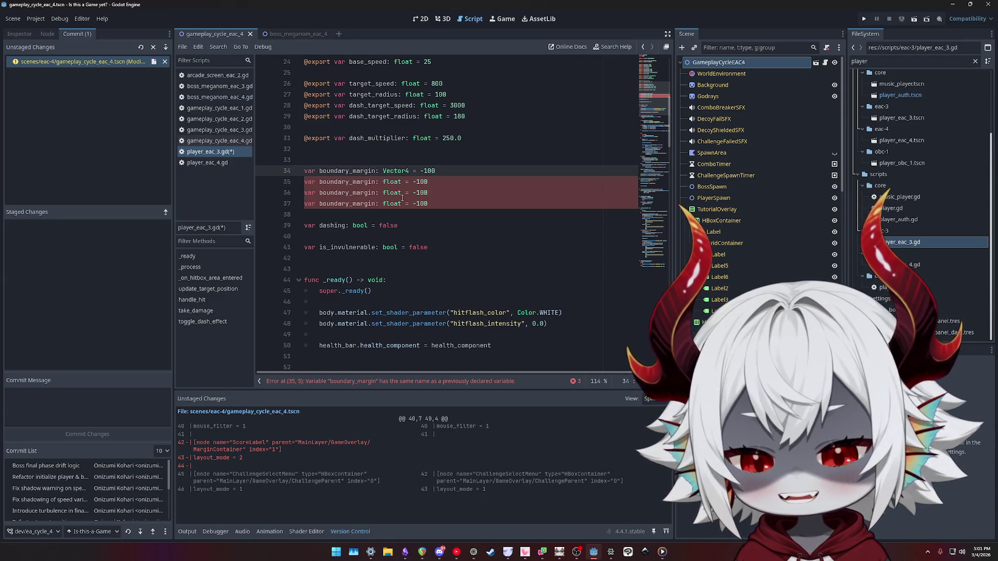
{"action": "key", "text": "Down"}
{"action": "key", "text": "Left"}
{"action": "key", "text": "Left"}
{"action": "type", "text": "_y"}
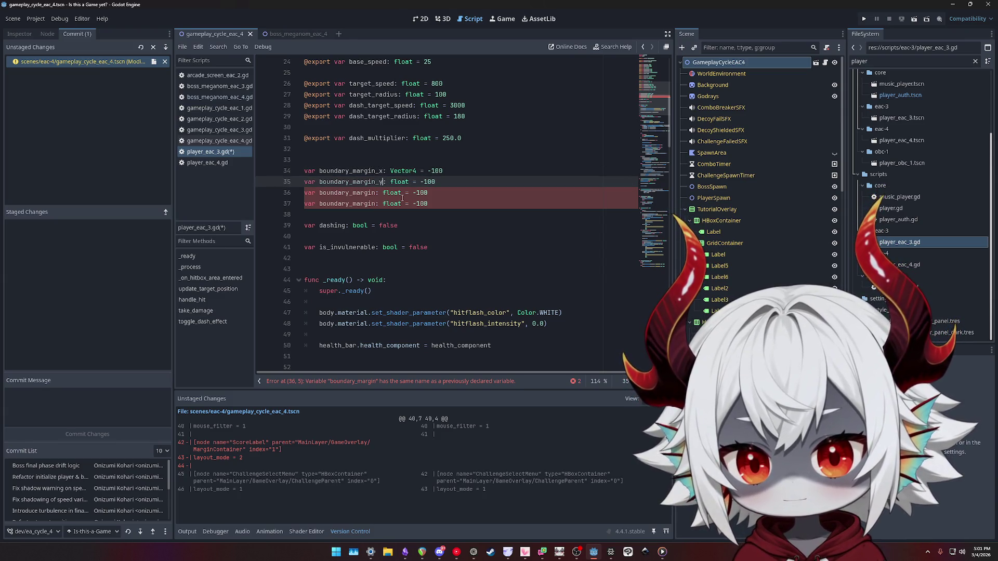
{"action": "key", "text": "Down"}
{"action": "key", "text": "Left"}
{"action": "key", "text": "Left"}
{"action": "type", "text": "_z"}
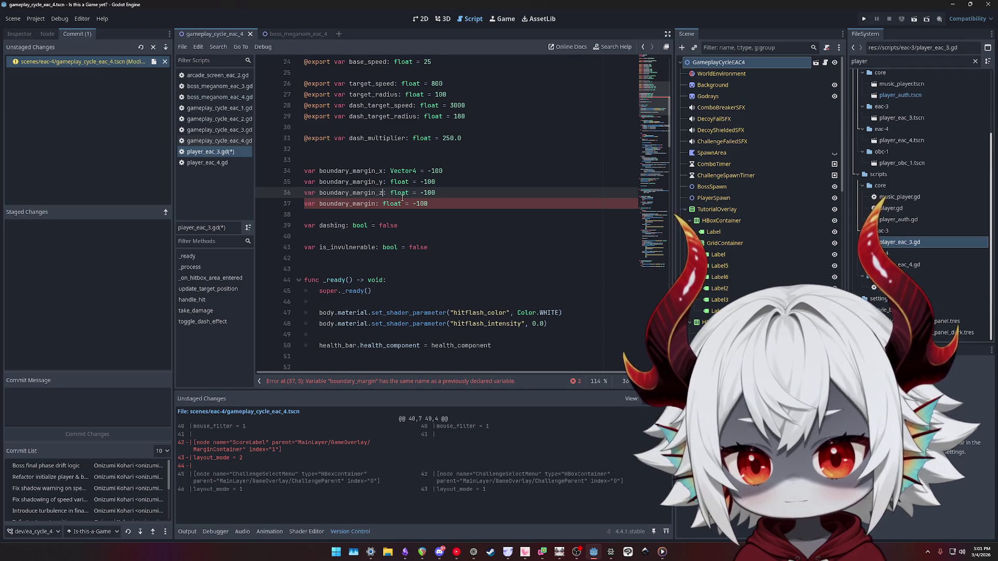
{"action": "key", "text": "Down"}
{"action": "type", "text": "_w"}
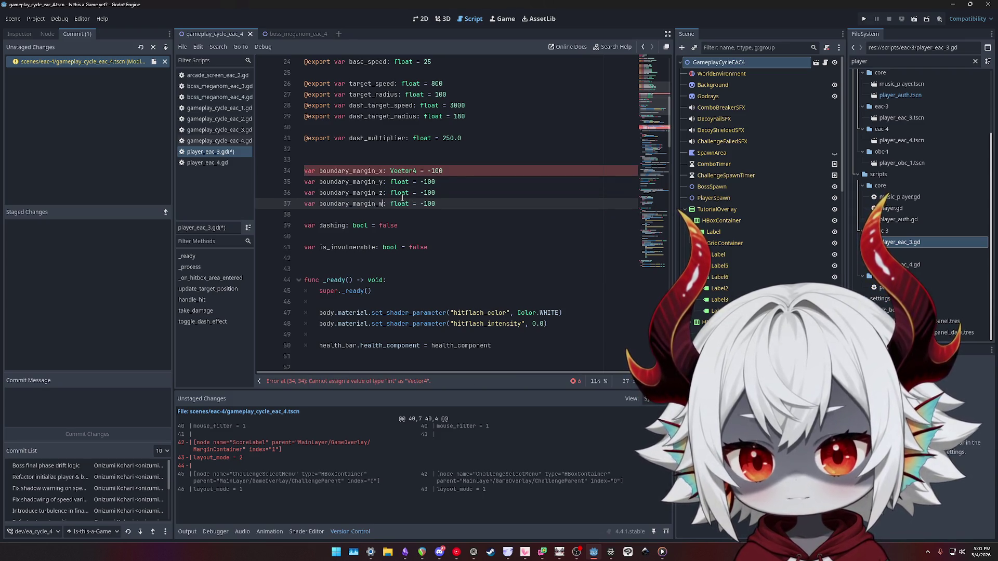
Change the first margin's type from Vector4 back to float
{"action": "key", "text": "End"}
{"action": "key", "text": "shift+Up"}
{"action": "key", "text": "shift+Up"}
{"action": "key", "text": "shift+Home"}
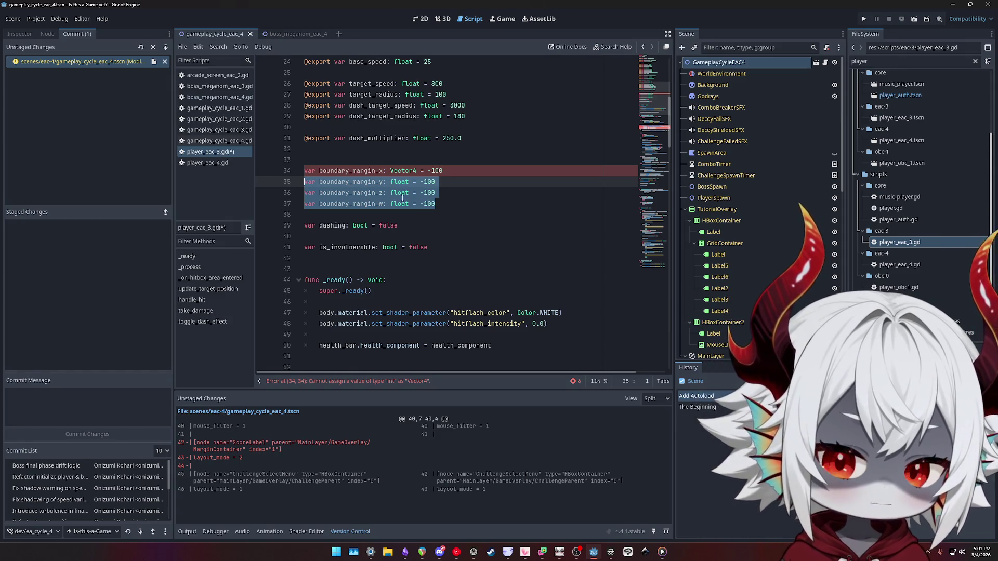
{"action": "key", "text": "Up"}
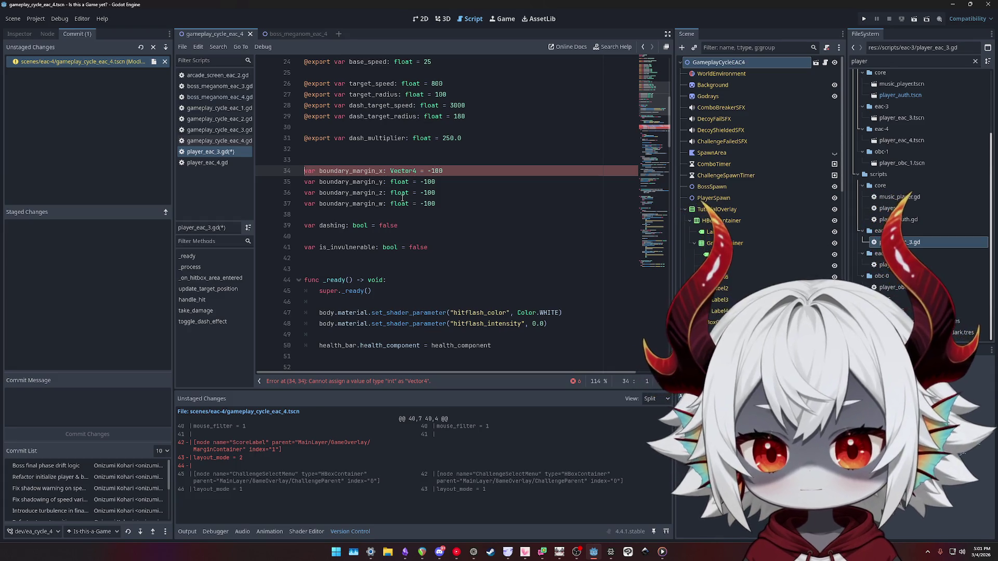
{"action": "key", "text": "ctrl+Right"}
{"action": "key", "text": "ctrl+Right"}
{"action": "key", "text": "ctrl+Right"}
{"action": "key", "text": "ctrl+shift+Right"}
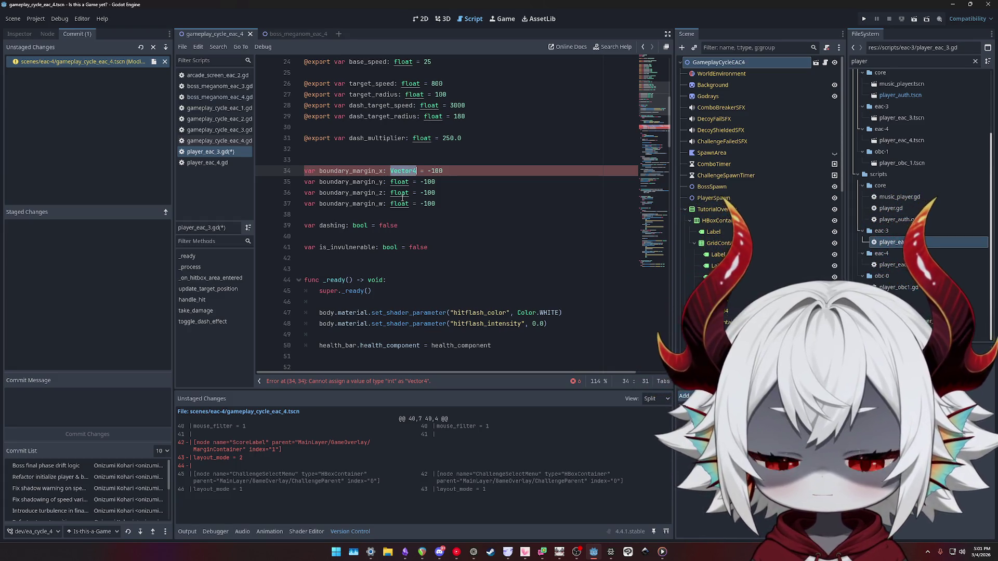
{"action": "type", "text": "float"}
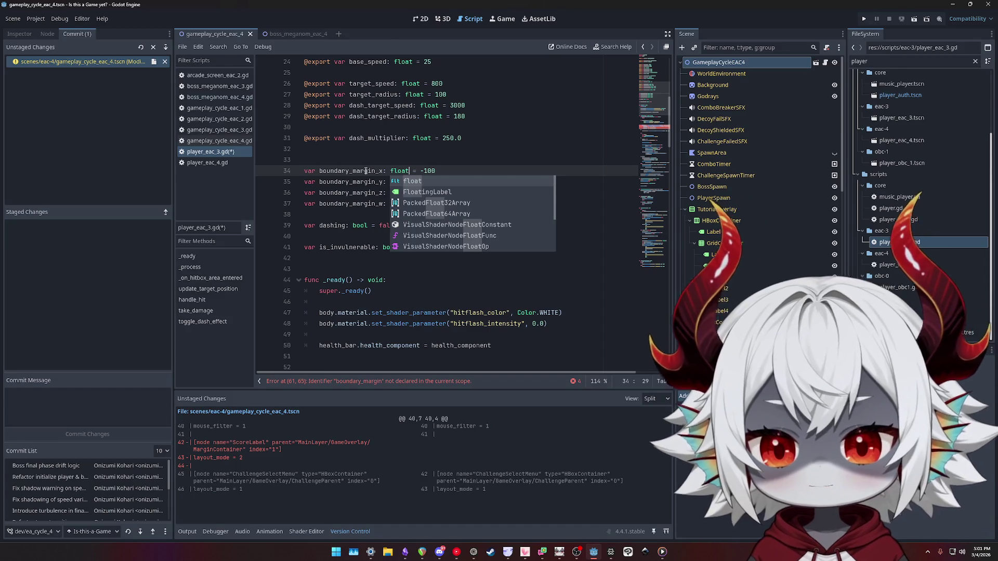
Rename the suffixes to left, right, up and down, and delete the blank line above the margins
{"action": "left_click", "coordinate": [365, 171]}
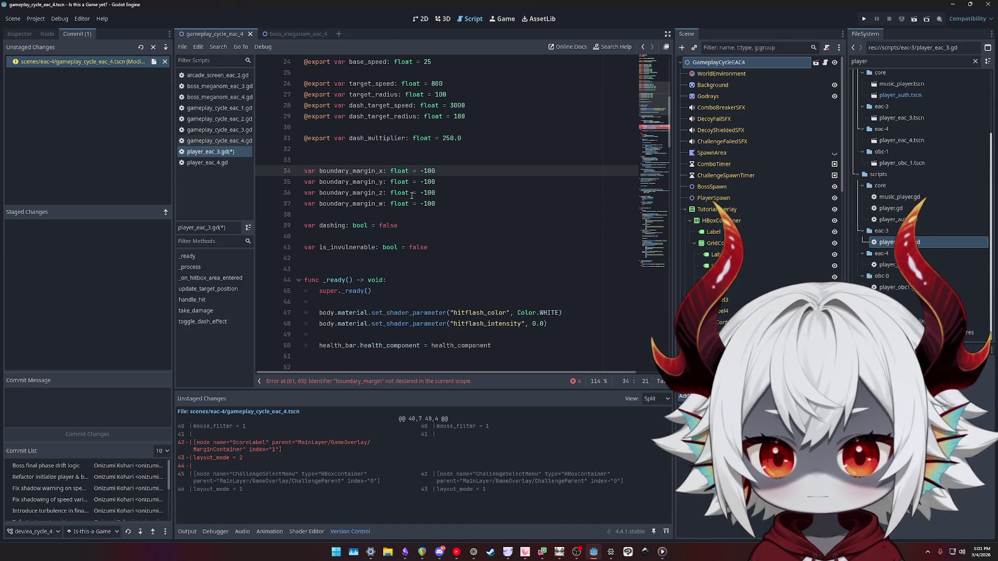
{"action": "type", "text": "eft"}
{"action": "key", "text": "Down"}
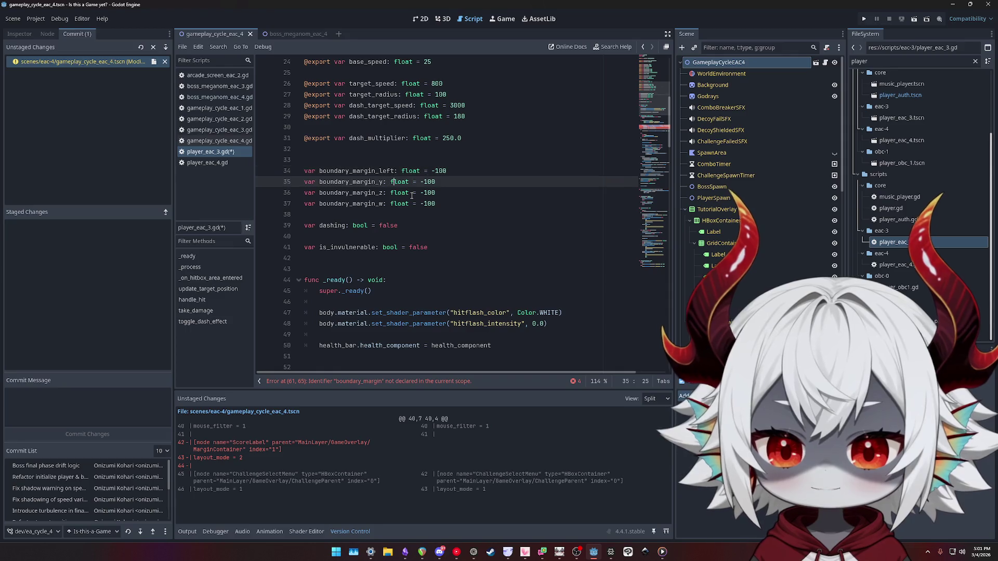
{"action": "key", "text": "BackSpace"}
{"action": "type", "text": "right"}
{"action": "key", "text": "Down"}
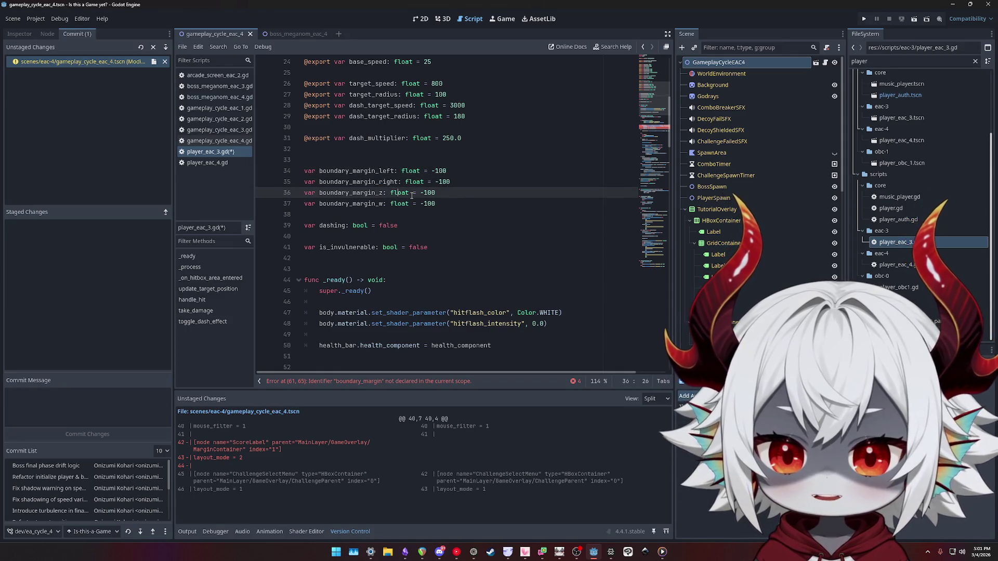
{"action": "type", "text": "up"}
{"action": "key", "text": "Down"}
{"action": "key", "text": "Left"}
{"action": "key", "text": "BackSpace"}
{"action": "type", "text": "dow"}
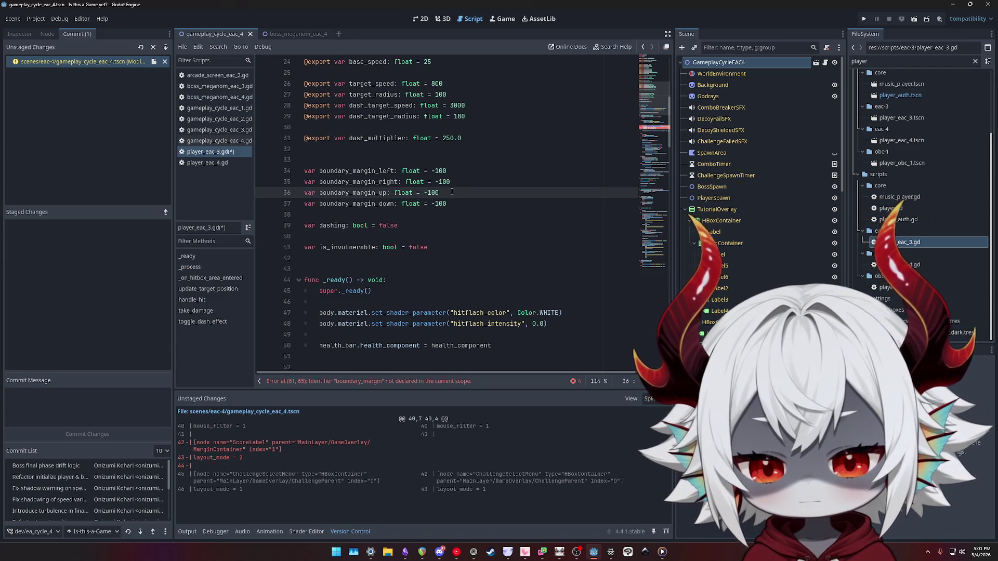
{"action": "left_click", "coordinate": [416, 150]}
{"action": "key", "text": "BackSpace"}
Start suffixing the margins in the line 60–61 bounds checks, completing boundary_margin_down
{"action": "double_click", "coordinate": [359, 160]}
{"action": "scroll", "coordinate": [447, 203], "scroll_direction": "down", "scroll_amount": 8}
{"action": "left_click", "coordinate": [526, 192]}
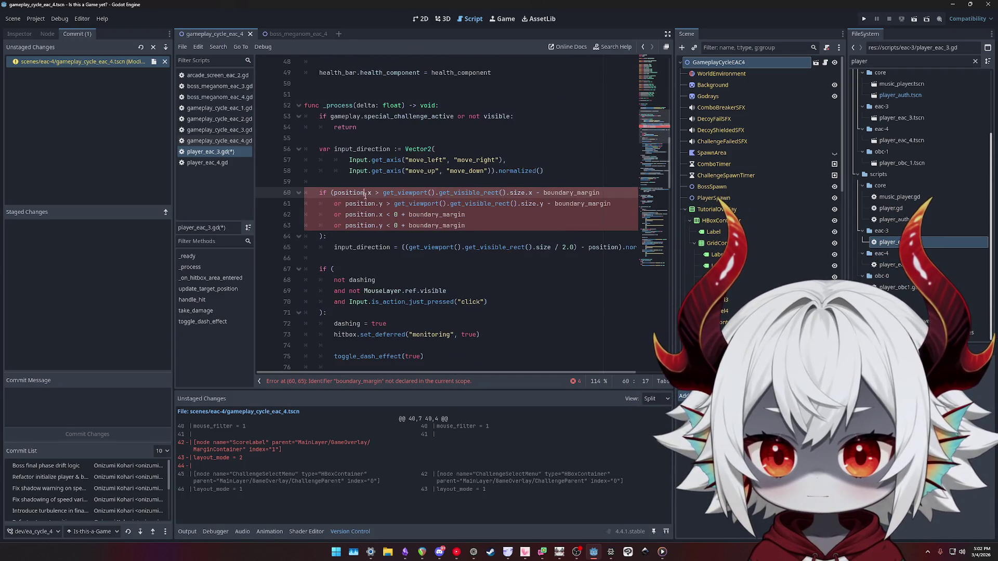
{"action": "left_click", "coordinate": [577, 193]}
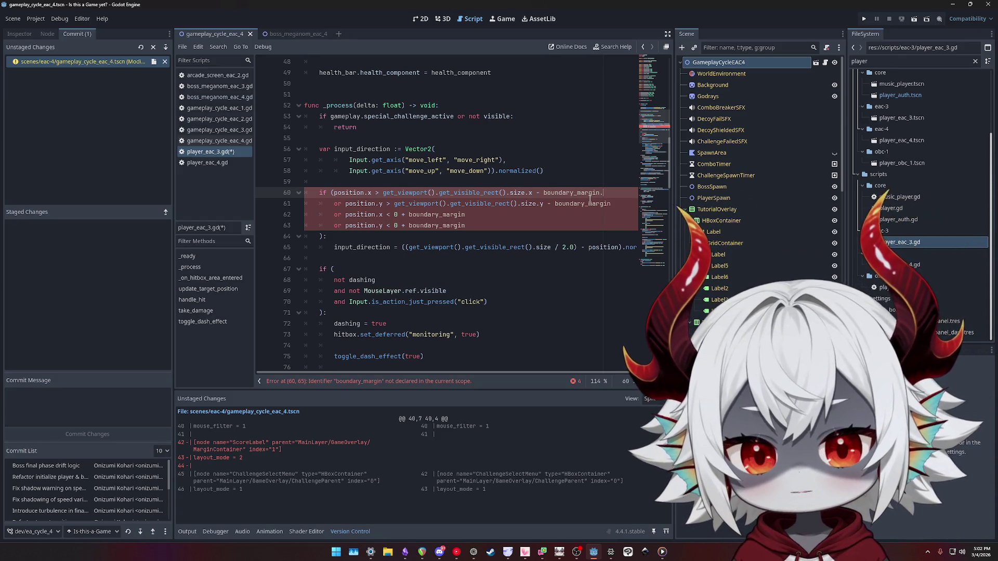
{"action": "type", "text": ".left"}
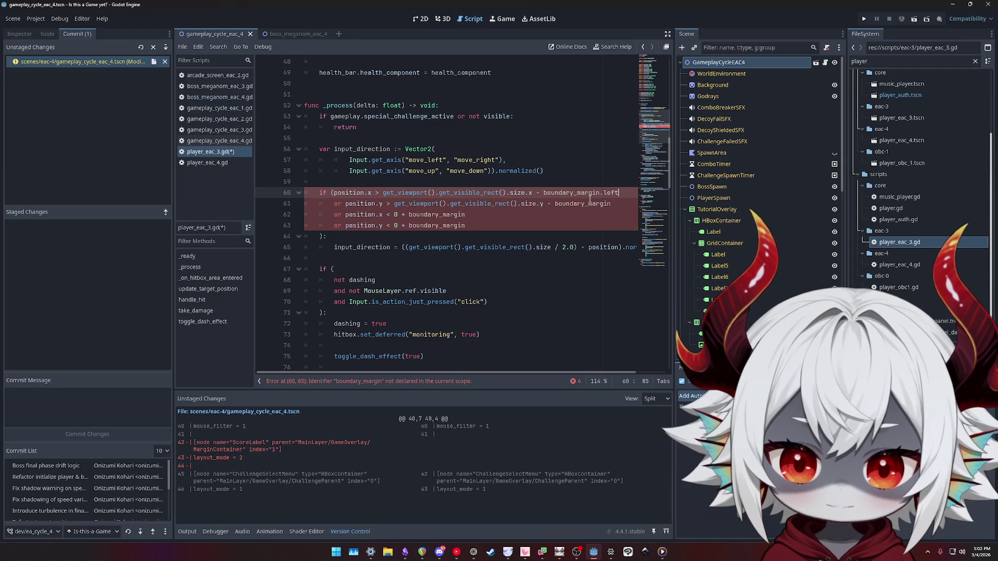
{"action": "key", "text": "ctrl+shift+Left"}
{"action": "key", "text": "BackSpace"}
{"action": "key", "text": "BackSpace"}
{"action": "type", "text": "_"}
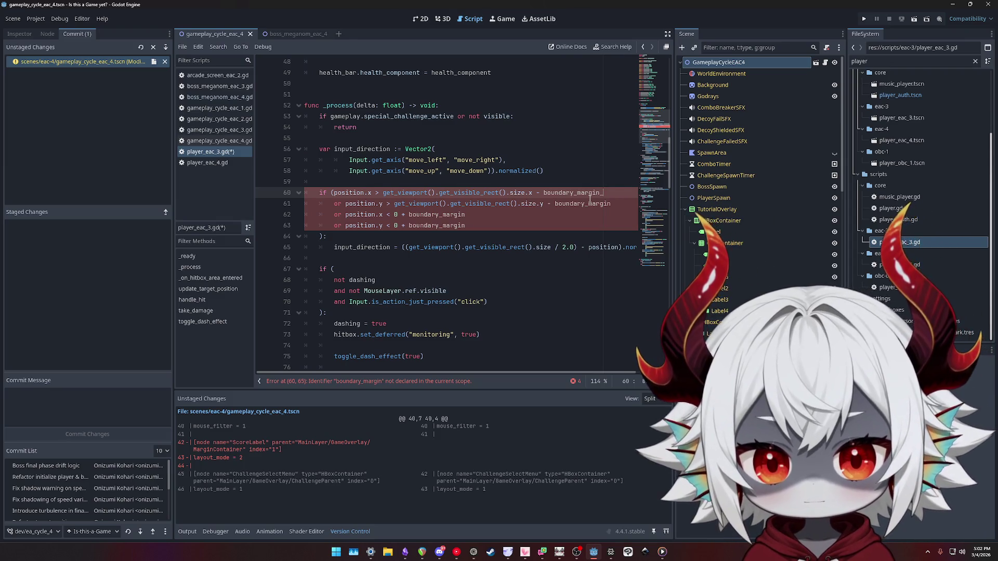
{"action": "key", "text": "Down"}
{"action": "type", "text": "_"}
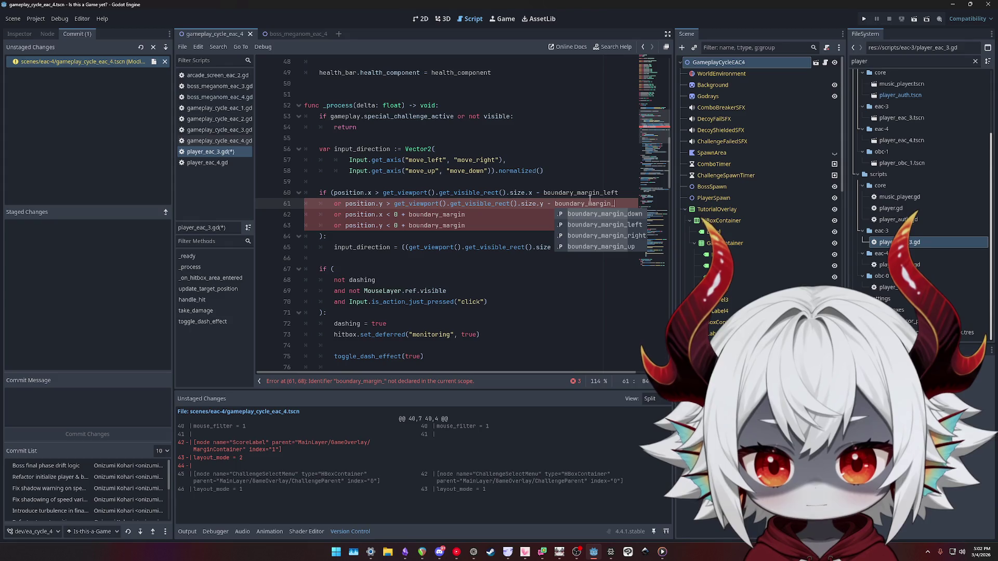
{"action": "type", "text": "d"}
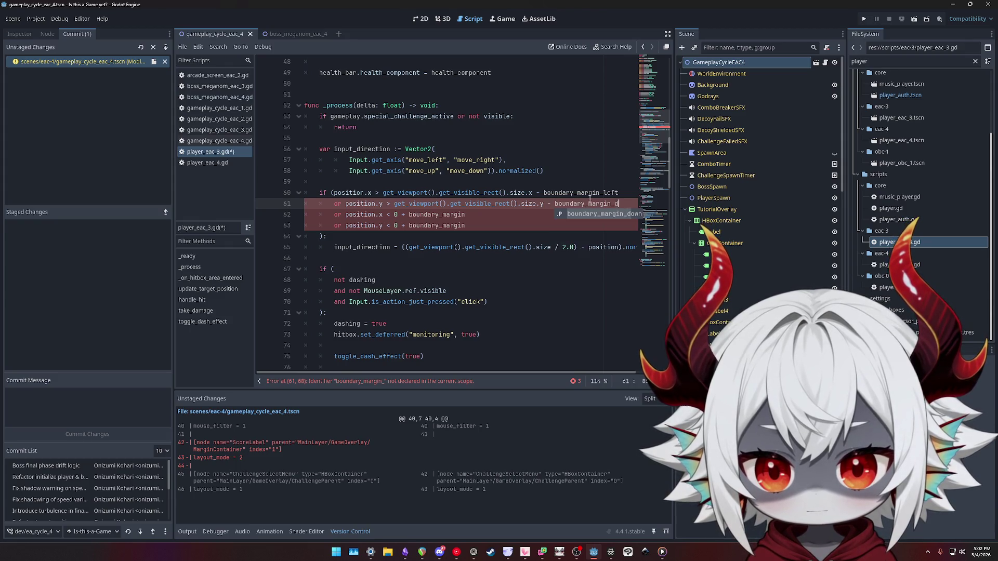
{"action": "key", "text": "Return"}
Set the line 60 and 61 checks to boundary_margin_right and boundary_margin_up, then save the script
{"action": "key", "text": "Down"}
{"action": "key", "text": "BackSpace"}
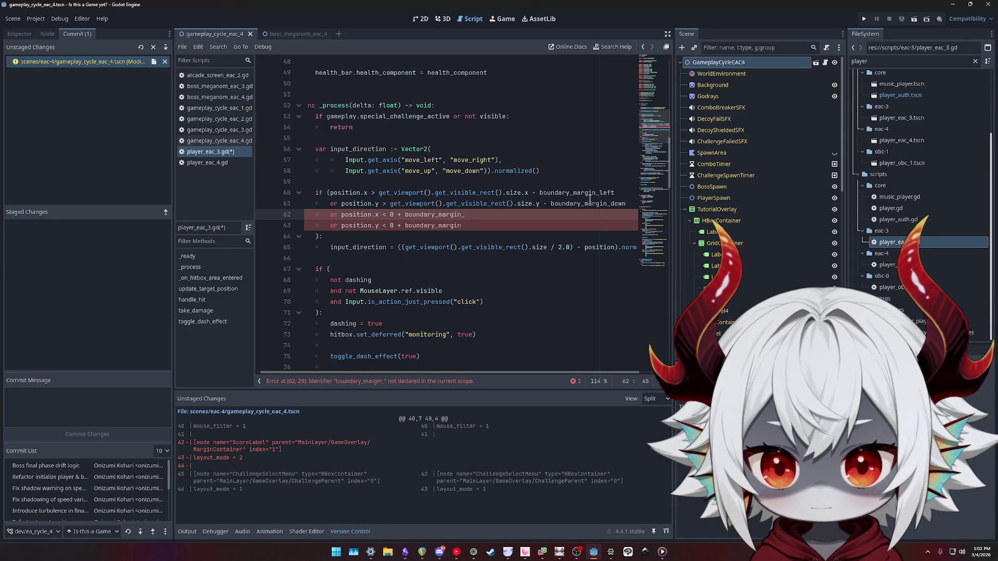
{"action": "key", "text": "Up"}
{"action": "key", "text": "Up"}
{"action": "key", "text": "ctrl+Left"}
{"action": "key", "text": "ctrl+Left"}
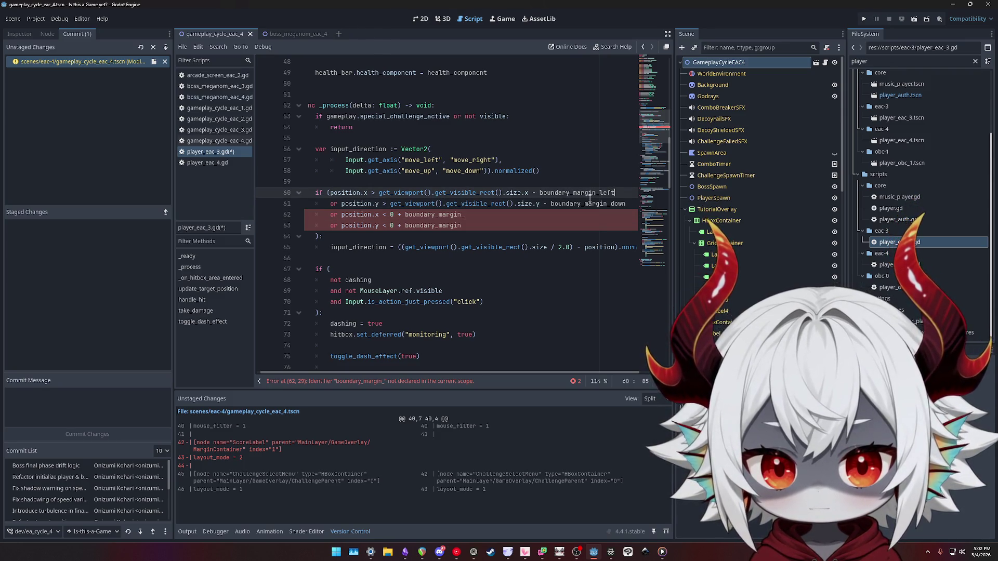
{"action": "key", "text": "BackSpace"}
{"action": "key", "text": "BackSpace"}
{"action": "key", "text": "BackSpace"}
{"action": "type", "text": "right"}
{"action": "key", "text": "Down"}
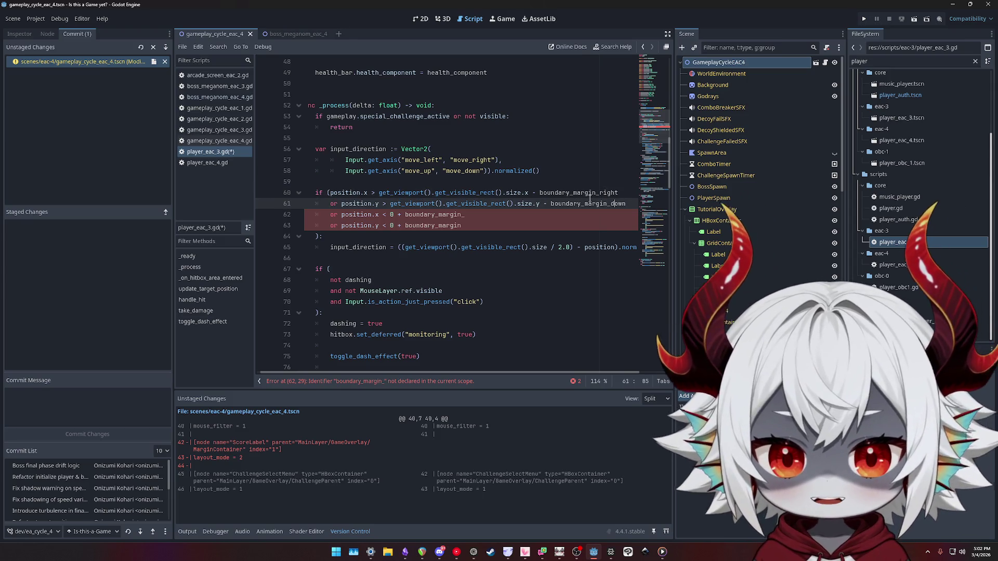
{"action": "key", "text": "Delete"}
{"action": "key", "text": "Delete"}
{"action": "key", "text": "Delete"}
{"action": "type", "text": "up"}
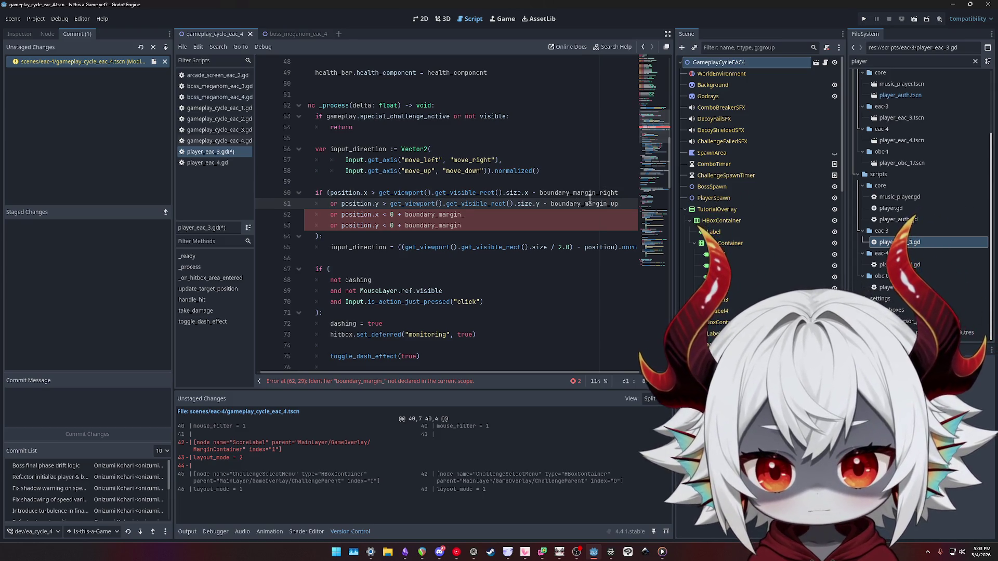
{"action": "key", "text": "Down"}
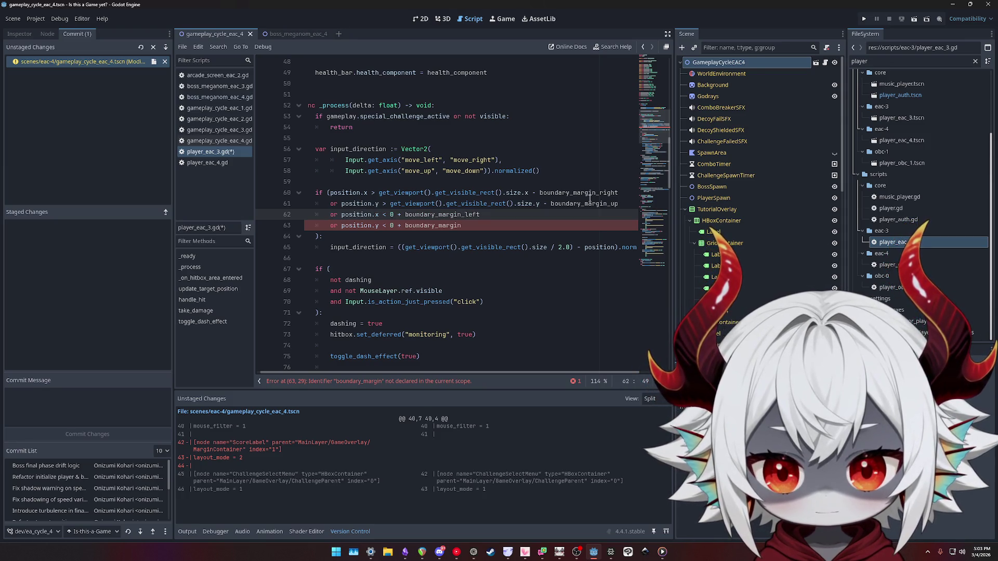
{"action": "key", "text": "Down"}
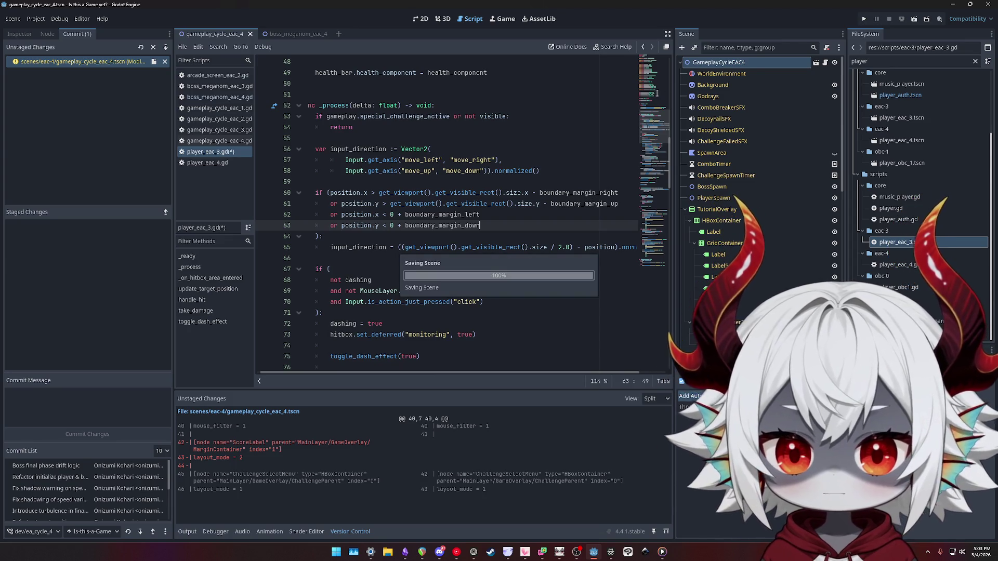
{"action": "key", "text": "ctrl+s"}
{"action": "left_click", "coordinate": [864, 19]}
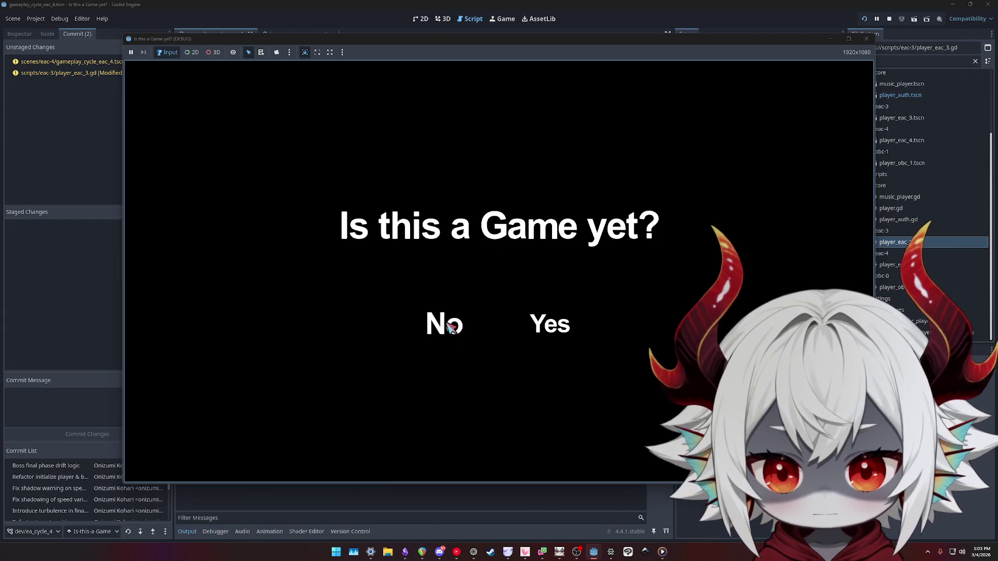
Answer No, dismiss the welcome message, start playing and swim down, right and up
{"action": "left_click", "coordinate": [450, 323]}
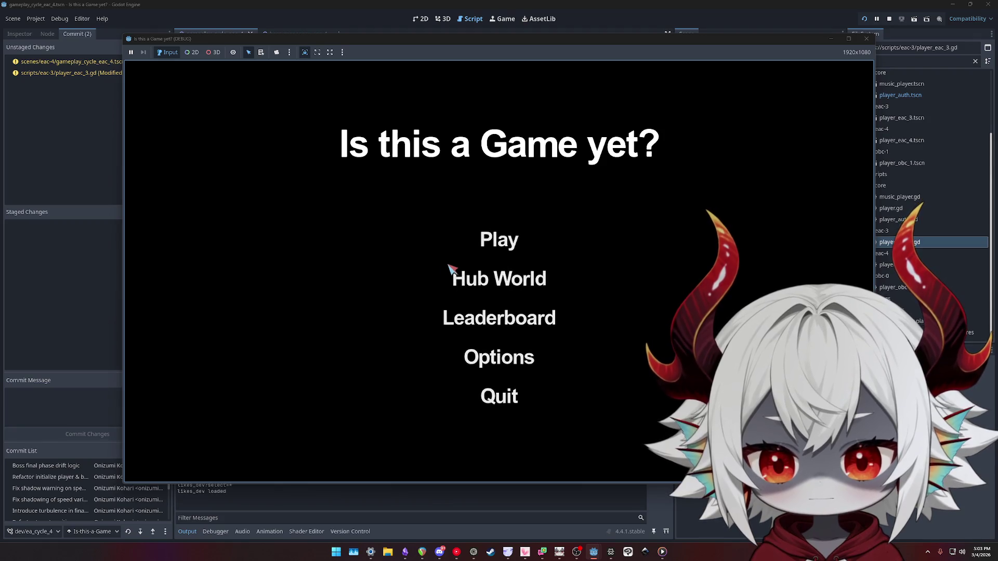
{"action": "left_click", "coordinate": [496, 389]}
{"action": "left_click", "coordinate": [494, 240]}
{"action": "key", "text": "s"}
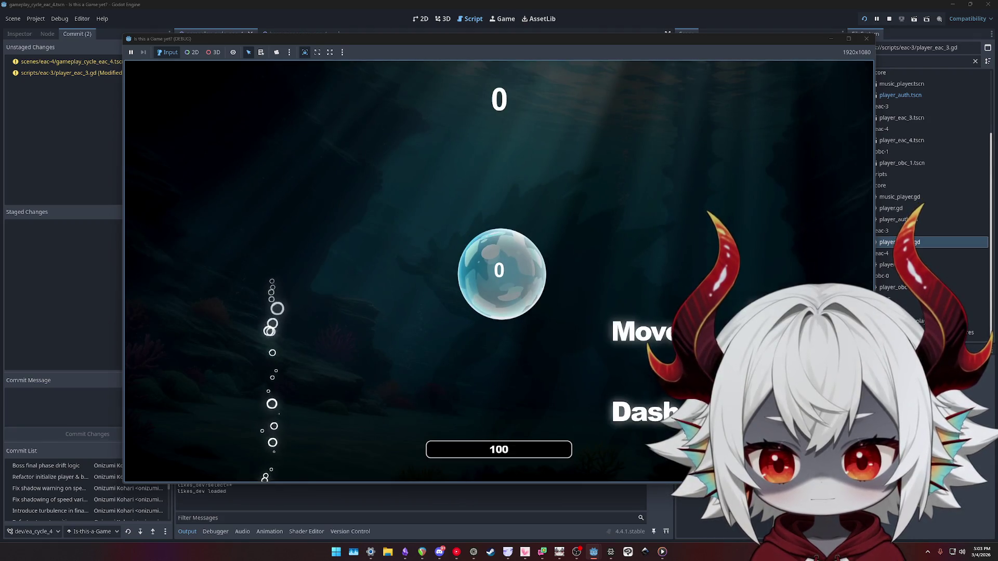
{"action": "key", "text": "d"}
{"action": "key", "text": "w"}
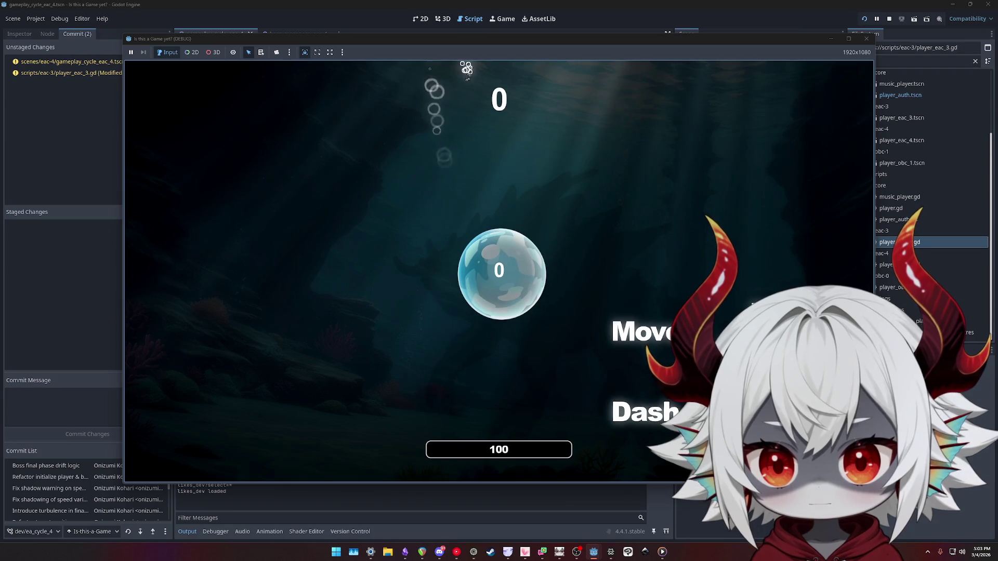
Steer the player past the right, left and top edges, then pause and stop the run
{"action": "key", "text": "d"}
{"action": "key", "text": "s"}
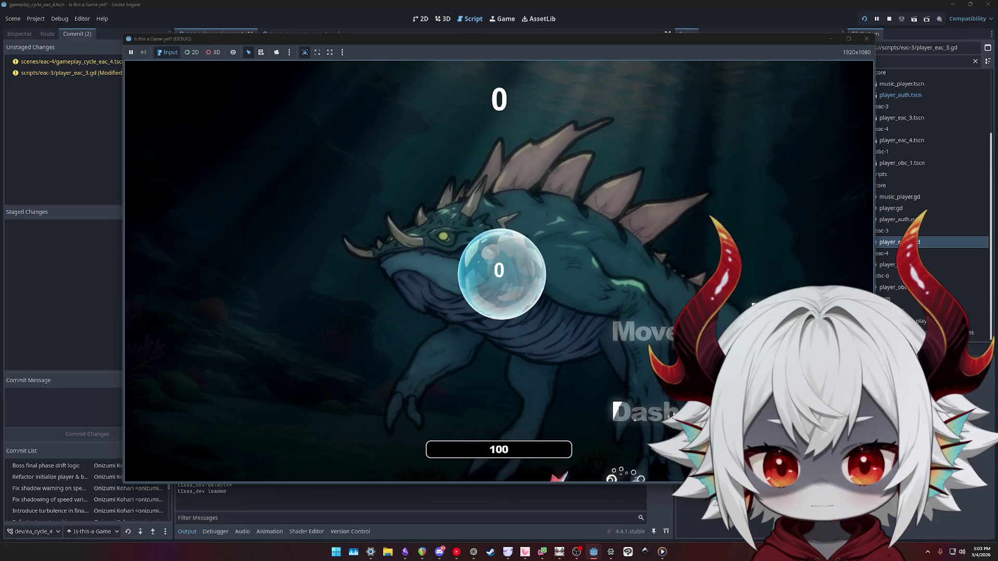
{"action": "key", "text": "a"}
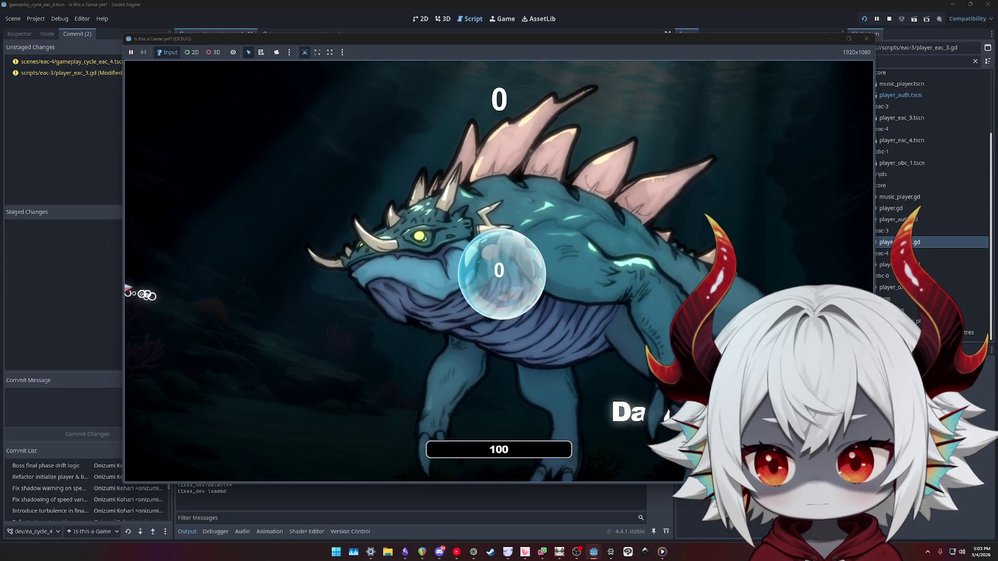
{"action": "key", "text": "w"}
{"action": "key", "text": "d"}
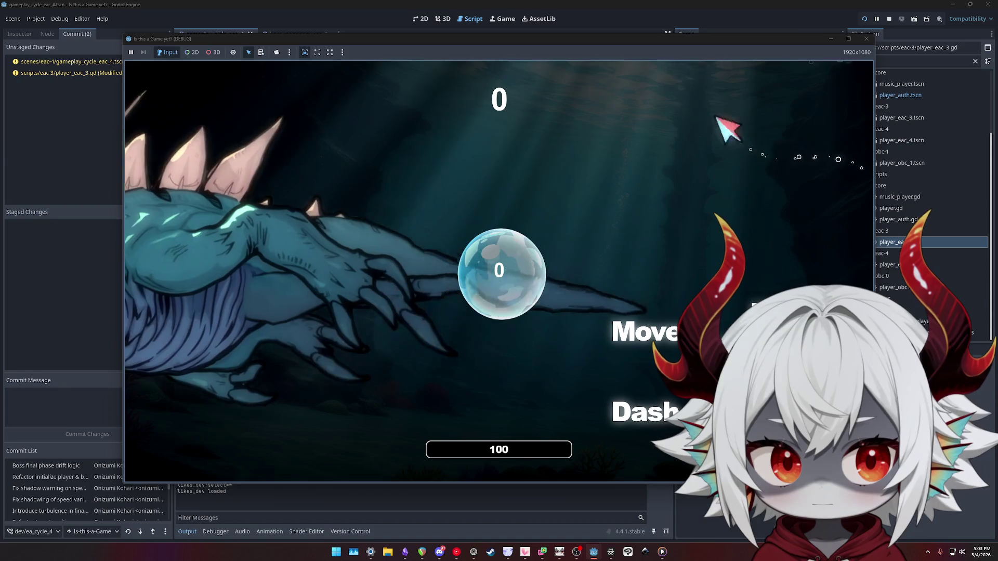
{"action": "key", "text": "w"}
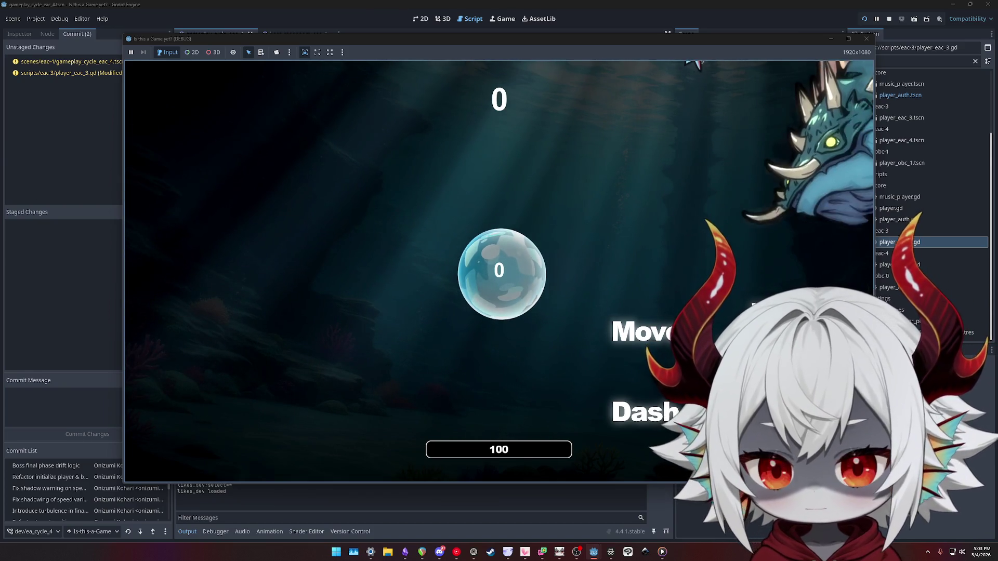
{"action": "key", "text": "Escape"}
{"action": "left_click", "coordinate": [864, 40]}
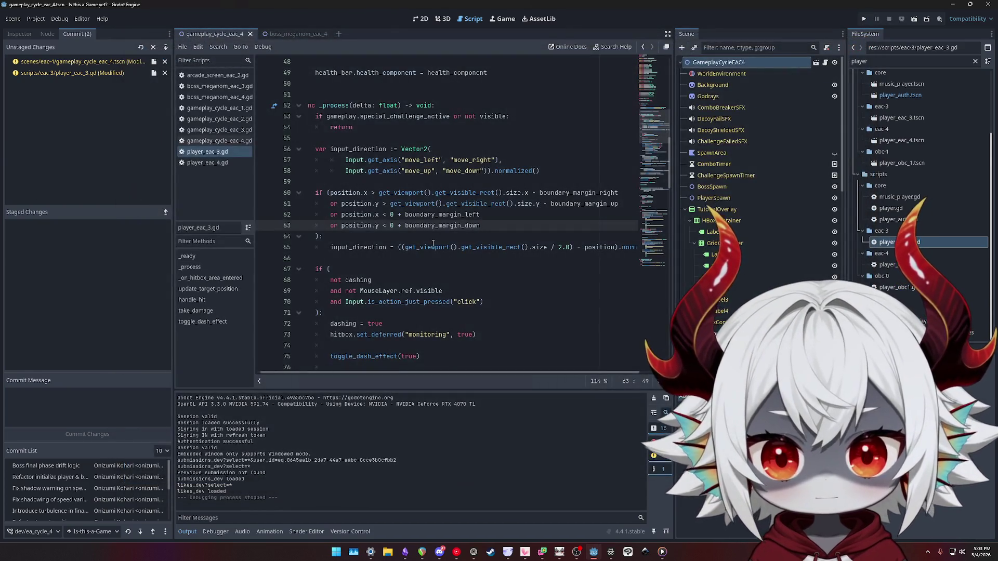
{"action": "scroll", "coordinate": [350, 223], "scroll_direction": "up", "scroll_amount": 2}
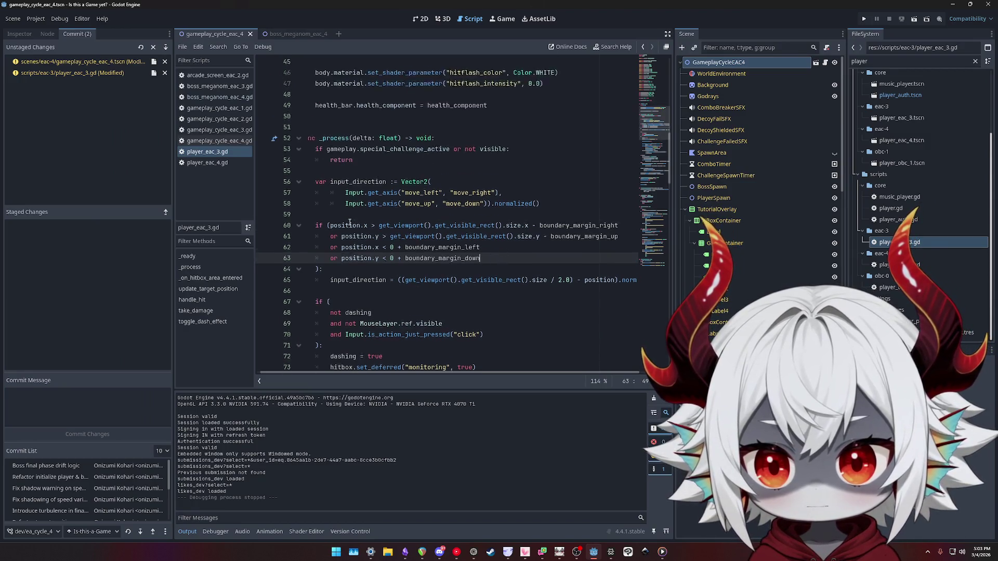
{"action": "scroll", "coordinate": [388, 225], "scroll_direction": "up", "scroll_amount": 2}
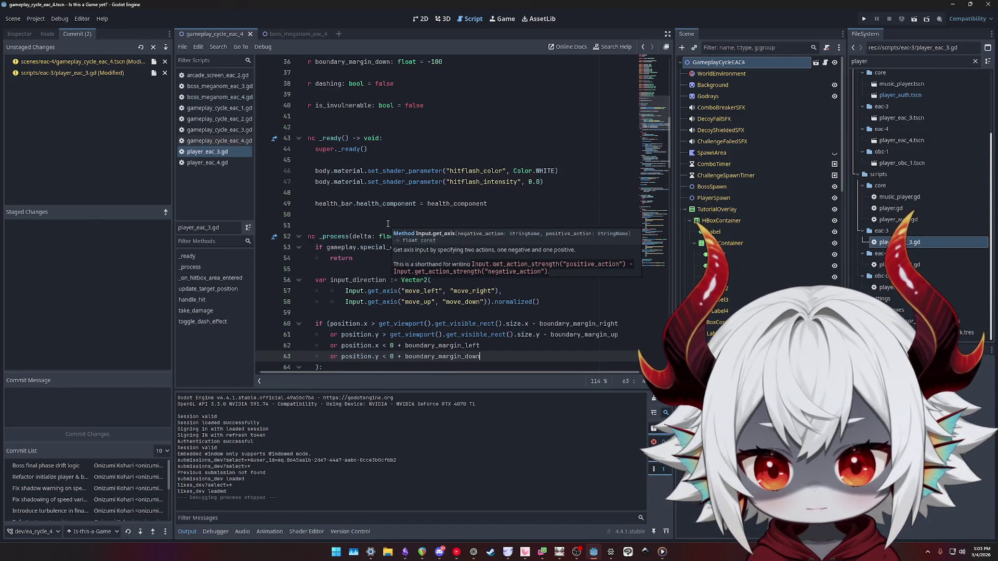
{"action": "scroll", "coordinate": [398, 219], "scroll_direction": "down", "scroll_amount": 3}
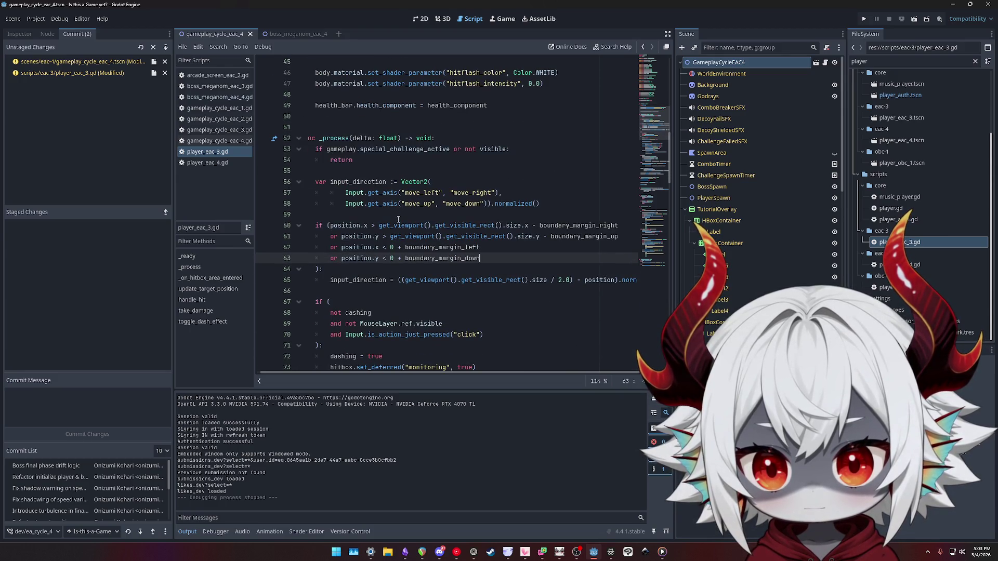
{"action": "scroll", "coordinate": [398, 219], "scroll_direction": "down", "scroll_amount": 1}
{"action": "left_click", "coordinate": [370, 245]}
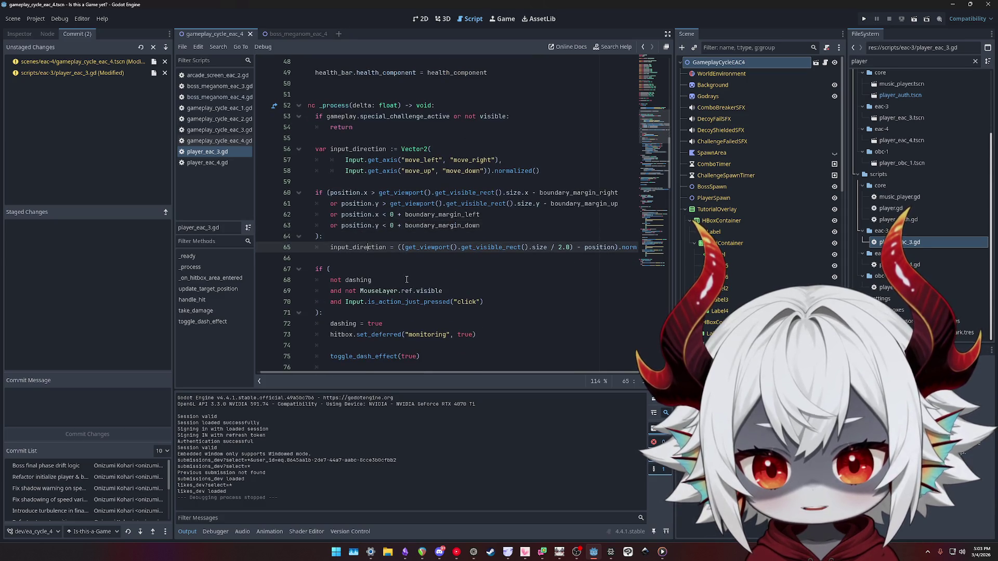
{"action": "key", "text": "End"}
{"action": "key", "text": "shift+Up"}
{"action": "key", "text": "shift+Up"}
{"action": "key", "text": "shift+Up"}
{"action": "key", "text": "shift+Home"}
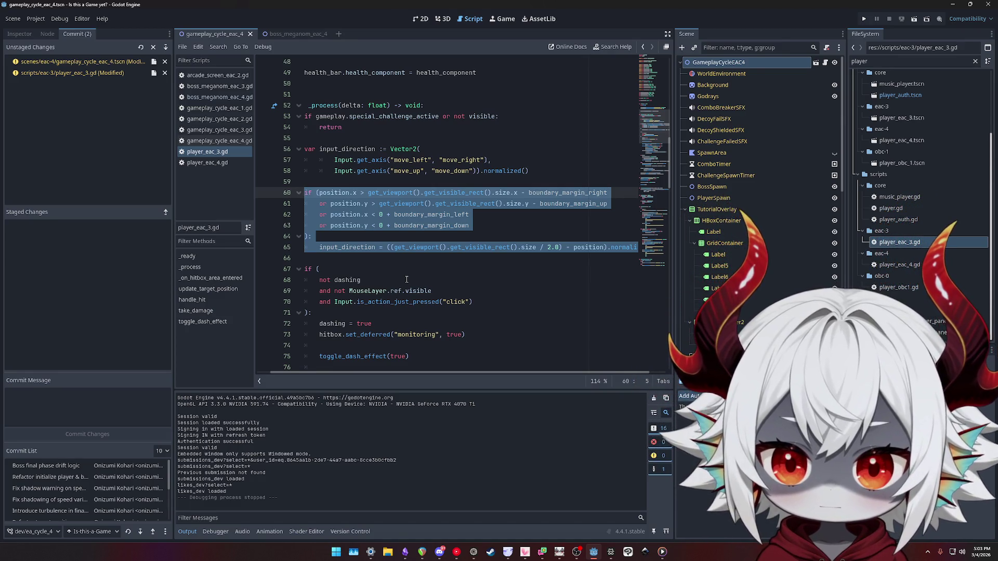
{"action": "double_click", "coordinate": [339, 149]}
{"action": "key", "text": "ctrl+f"}
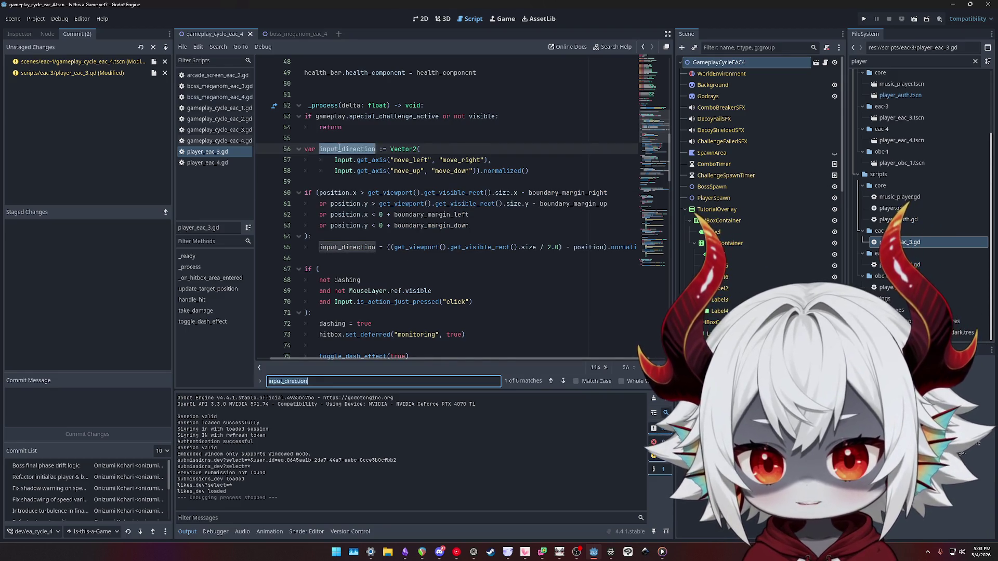
{"action": "key", "text": "Return"}
{"action": "key", "text": "Return"}
{"action": "key", "text": "Return"}
{"action": "key", "text": "Return"}
{"action": "key", "text": "Return"}
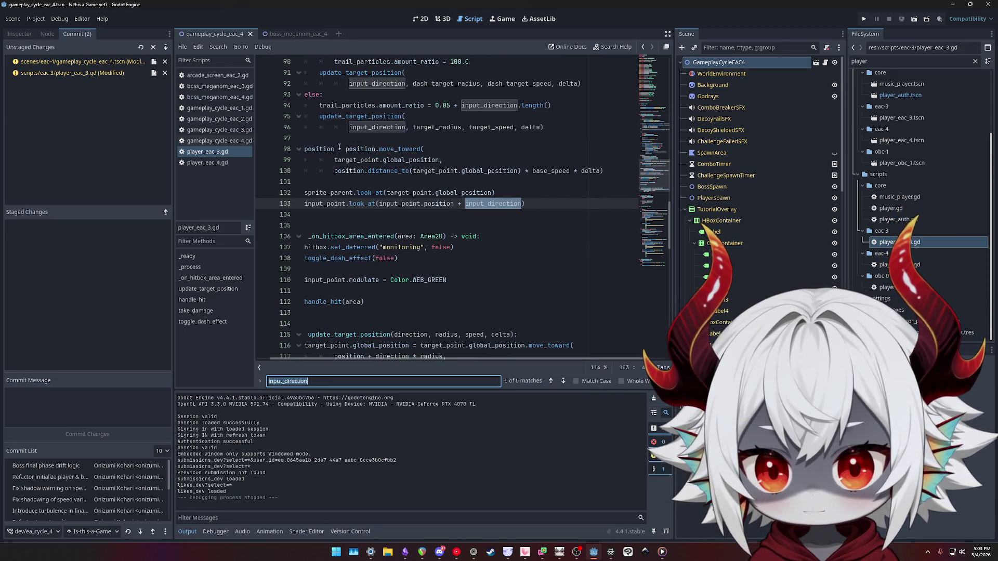
{"action": "key", "text": "Return"}
{"action": "scroll", "coordinate": [369, 227], "scroll_direction": "down", "scroll_amount": 2}
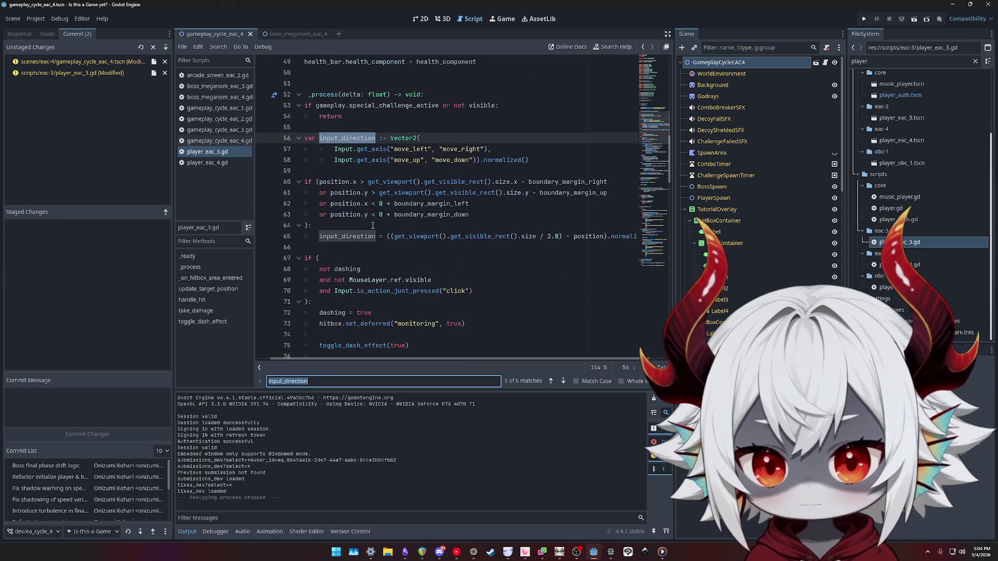
{"action": "left_click", "coordinate": [381, 247]}
{"action": "key", "text": "Return"}
{"action": "key", "text": "Return"}
{"action": "key", "text": "Up"}
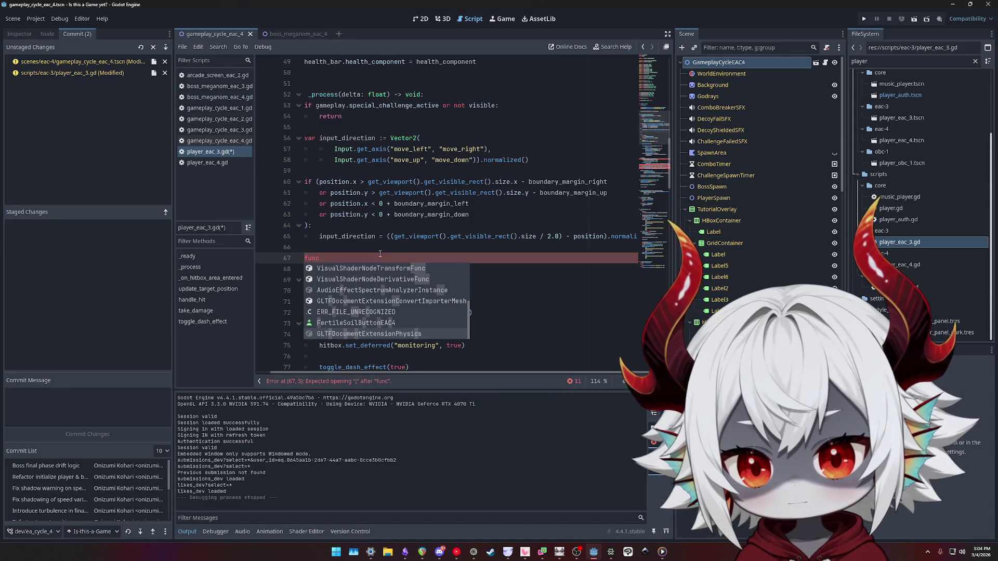
{"action": "key", "text": "BackSpace"}
{"action": "key", "text": "BackSpace"}
{"action": "key", "text": "BackSpace"}
{"action": "key", "text": "BackSpace"}
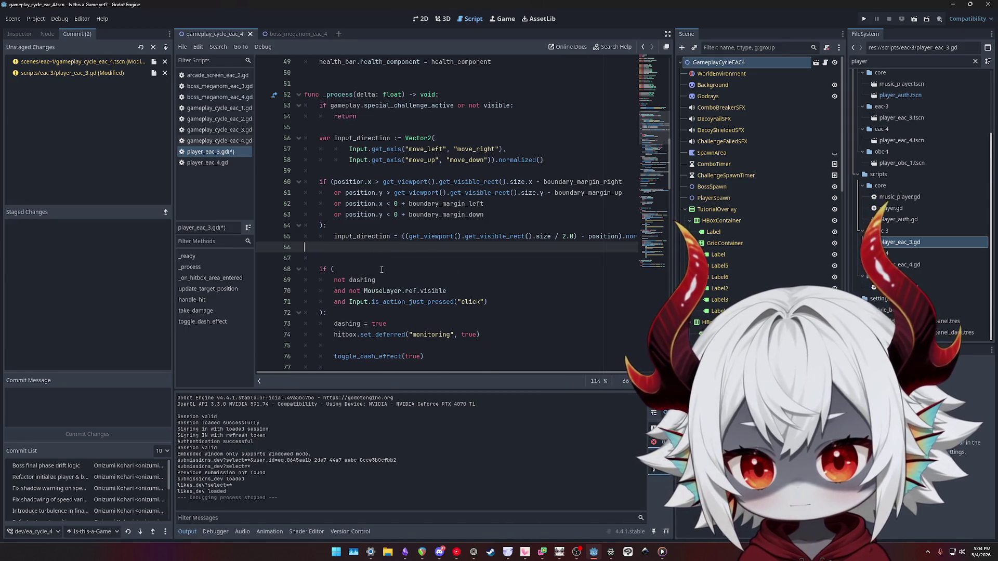
{"action": "key", "text": "BackSpace"}
{"action": "scroll", "coordinate": [369, 276], "scroll_direction": "down", "scroll_amount": 5}
{"action": "left_click_drag", "start_coordinate": [337, 373], "coordinate": [306, 373]}
{"action": "scroll", "coordinate": [372, 218], "scroll_direction": "down", "scroll_amount": 11}
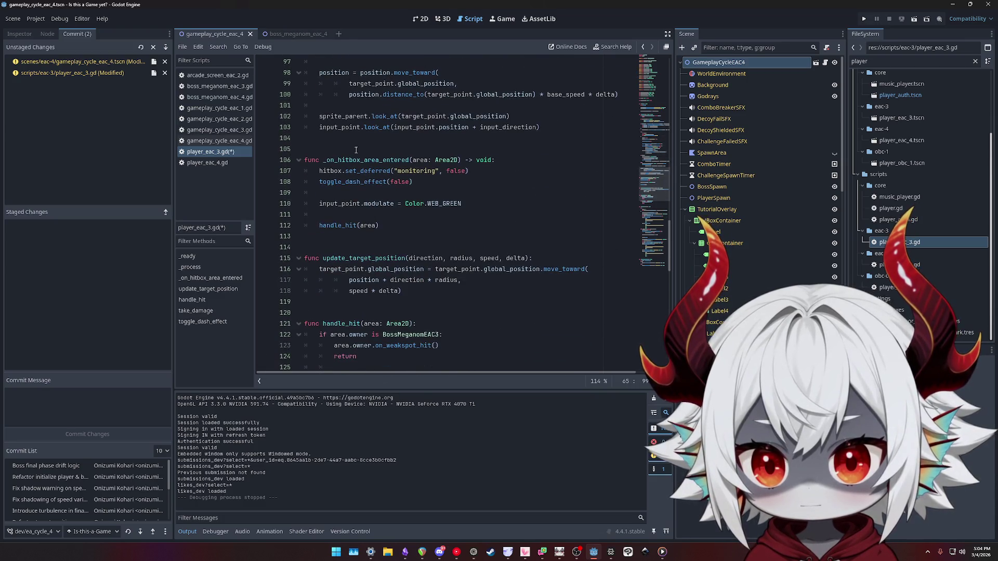
{"action": "left_click", "coordinate": [344, 236]}
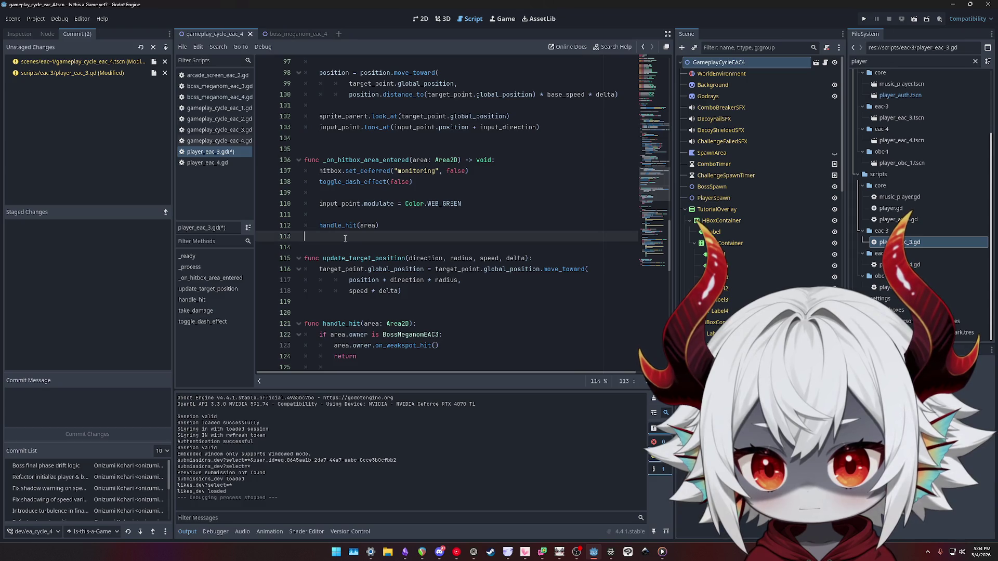
Open space before handle_hit and write 'func update_input_direction():' with an empty body
{"action": "key", "text": "Return"}
{"action": "key", "text": "Return"}
{"action": "key", "text": "BackSpace"}
{"action": "key", "text": "BackSpace"}
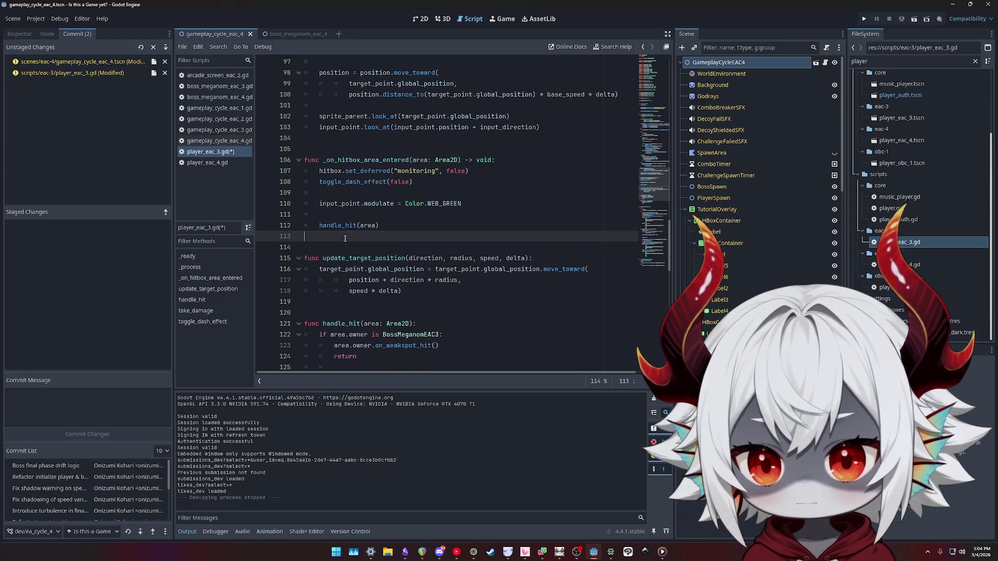
{"action": "key", "text": "Down"}
{"action": "key", "text": "Down"}
{"action": "key", "text": "Down"}
{"action": "key", "text": "Down"}
{"action": "key", "text": "Down"}
{"action": "key", "text": "End"}
{"action": "key", "text": "Return"}
{"action": "key", "text": "Return"}
{"action": "key", "text": "Return"}
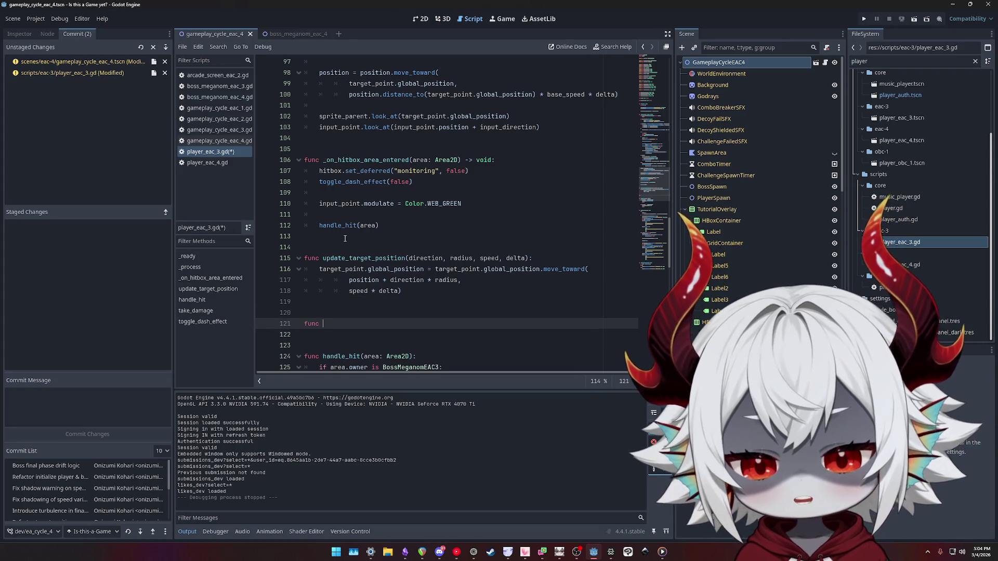
{"action": "type", "text": "boundary"}
{"action": "key", "text": "ctrl+shift+Left"}
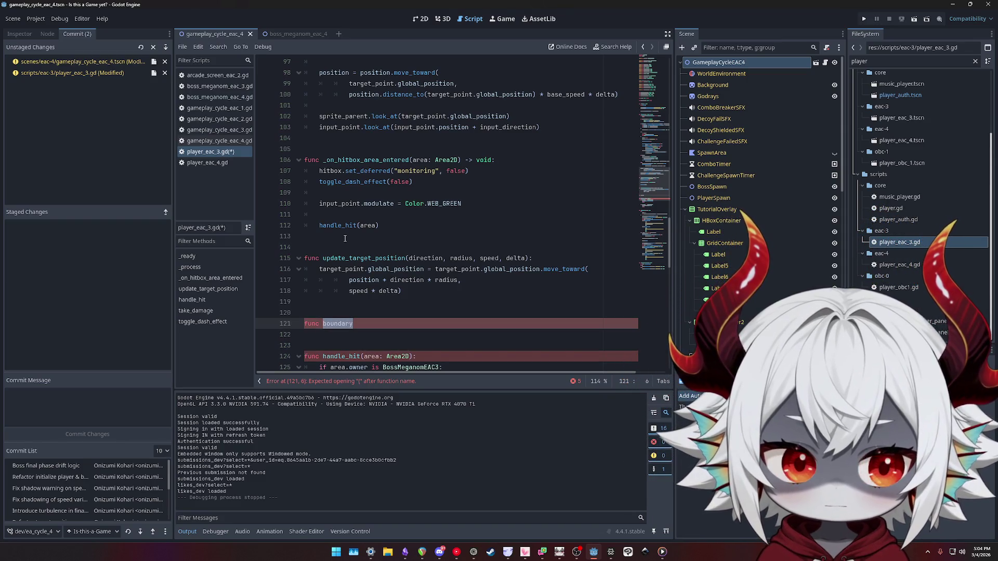
{"action": "type", "text": "input"}
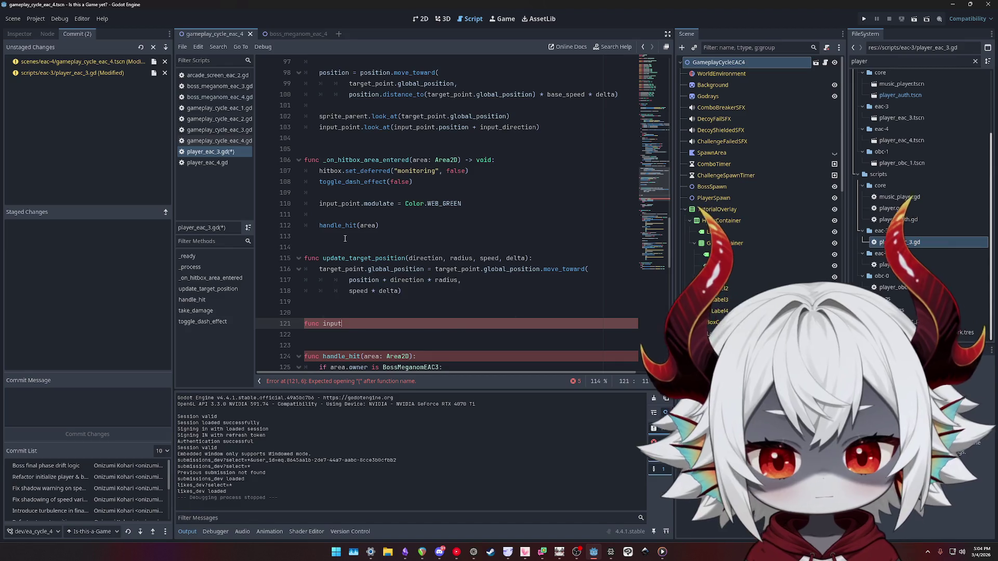
{"action": "key", "text": "ctrl+shift+Left"}
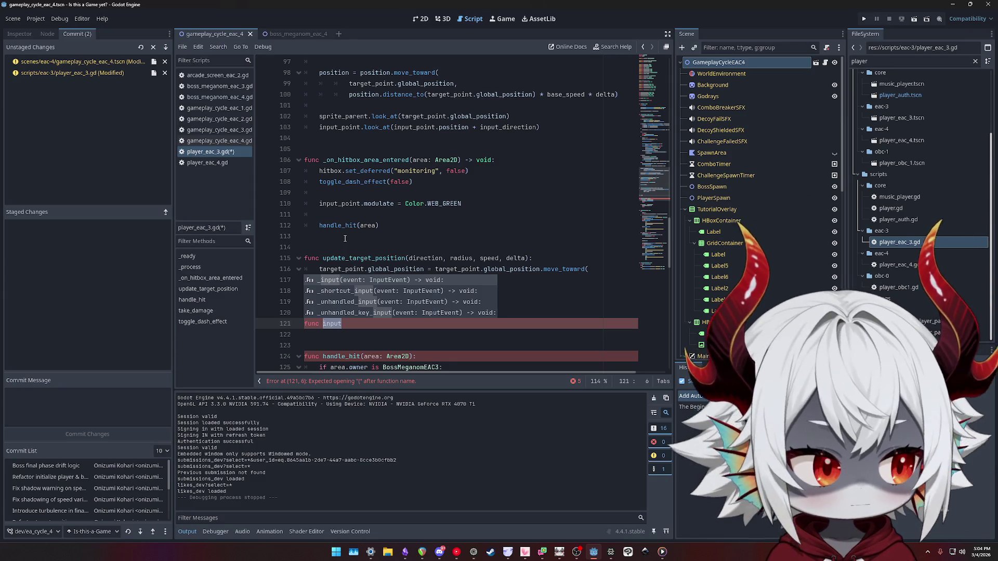
{"action": "type", "text": "update"}
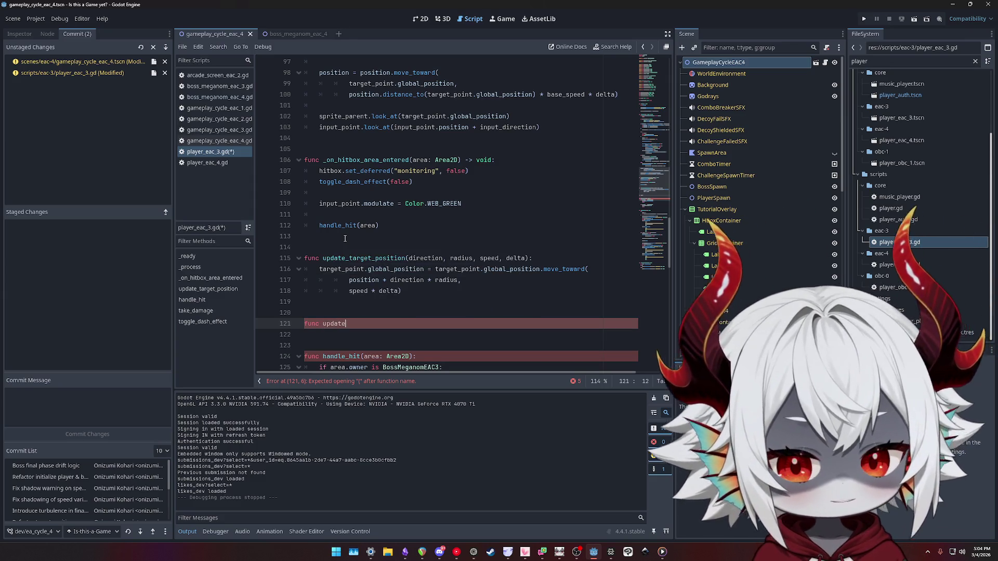
{"action": "type", "text": "_input_direction()"}
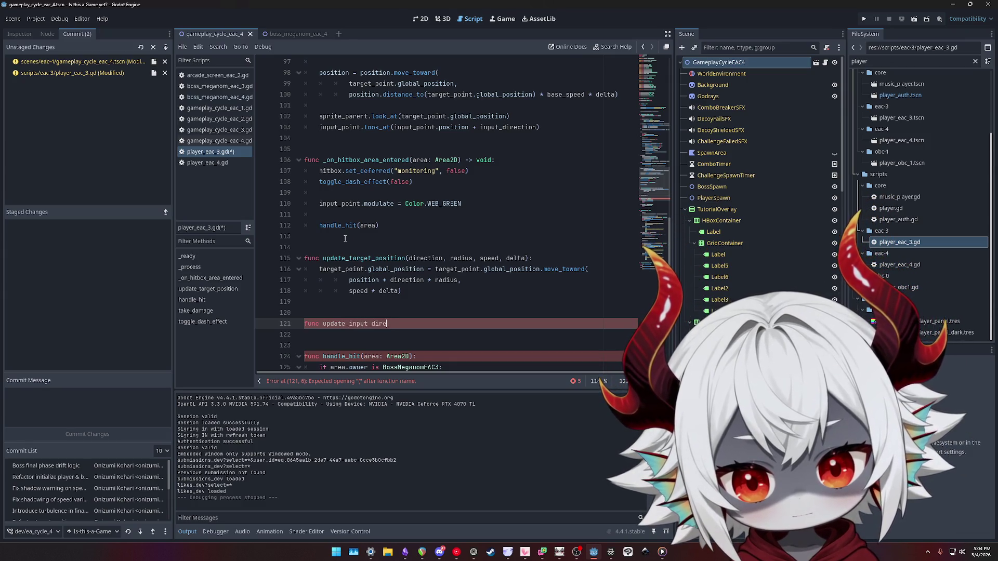
{"action": "key", "text": "Return"}
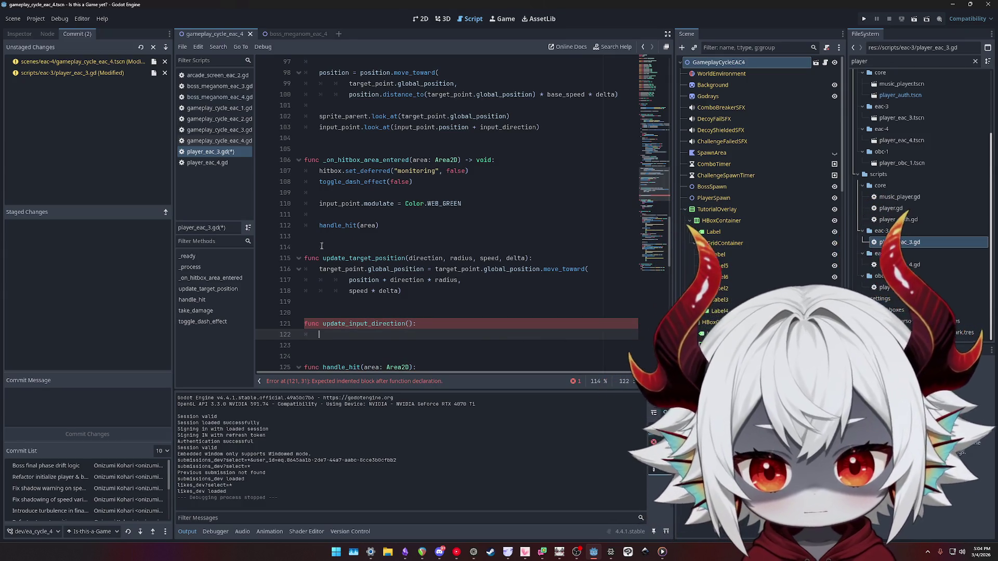
{"action": "scroll", "coordinate": [364, 254], "scroll_direction": "up", "scroll_amount": 10}
{"action": "scroll", "coordinate": [378, 266], "scroll_direction": "up", "scroll_amount": 3}
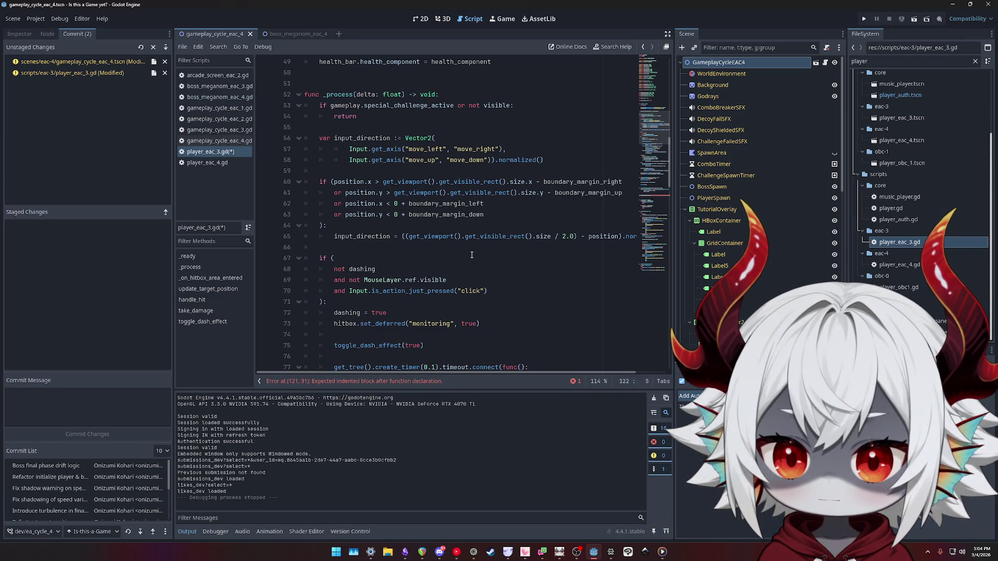
Start a new var line above the boundary check in _process
{"action": "left_click", "coordinate": [353, 237]}
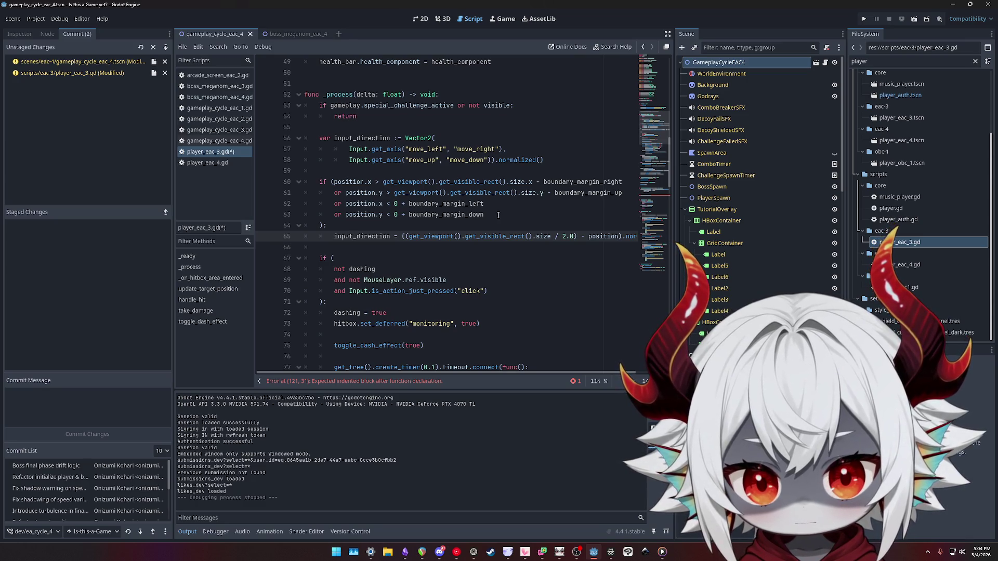
{"action": "left_click", "coordinate": [497, 214]}
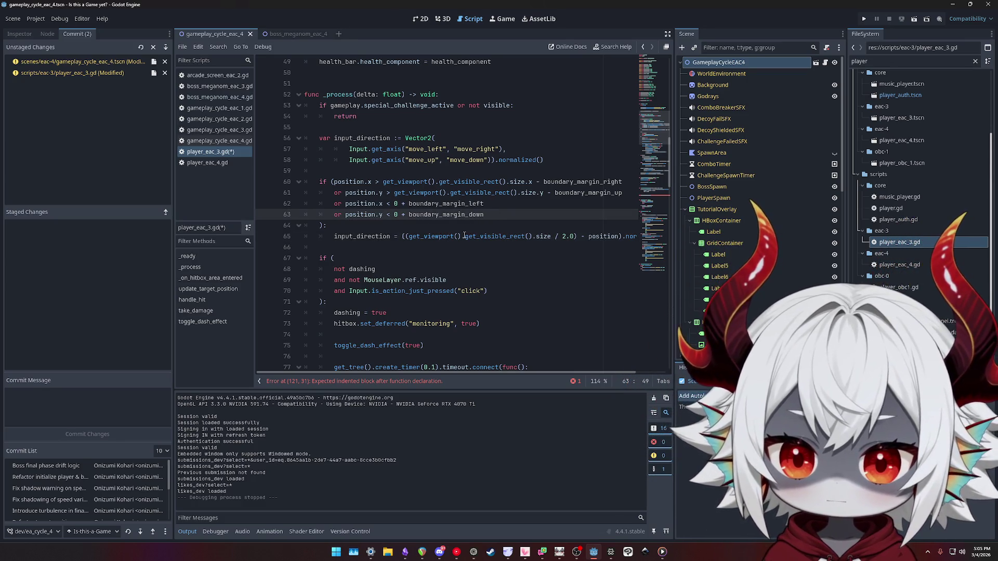
{"action": "left_click", "coordinate": [421, 171]}
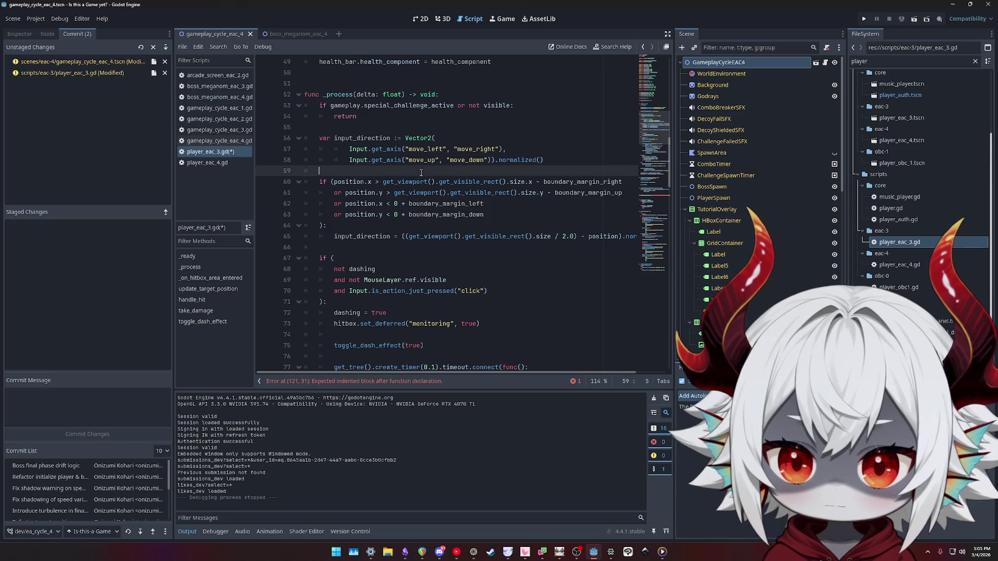
{"action": "key", "text": "Return"}
{"action": "type", "text": "var"}
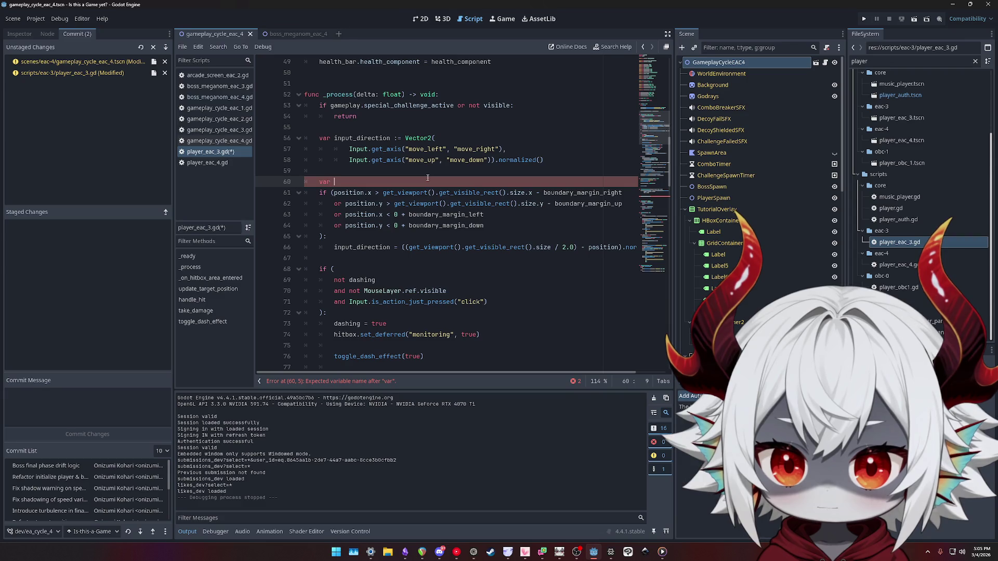
Find every get_visible_rect call in the boundary check and input_direction lines
{"action": "key", "text": "Down"}
{"action": "key", "text": "ctrl+Right"}
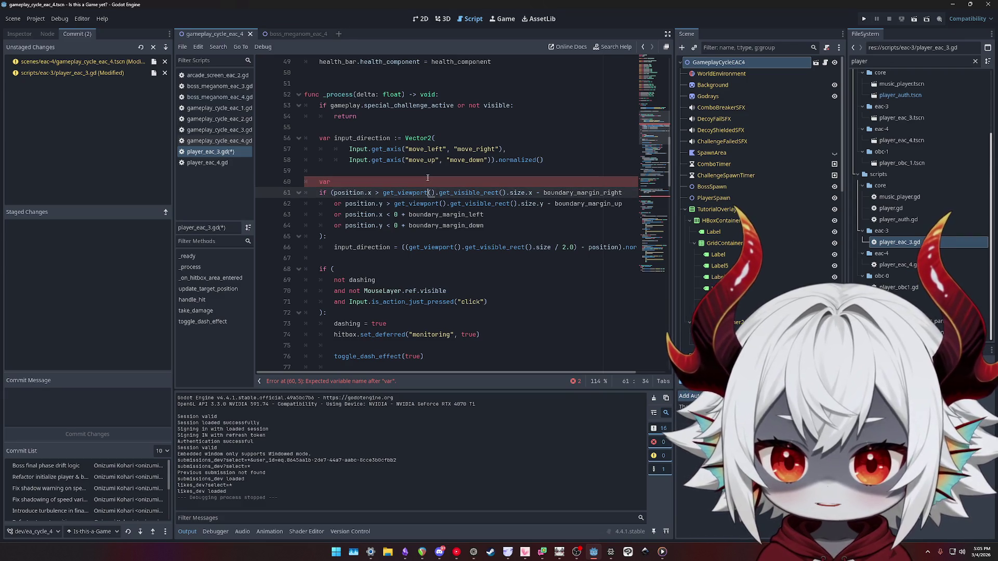
{"action": "key", "text": "ctrl+shift+Right"}
{"action": "key", "text": "ctrl+shift+Right"}
{"action": "key", "text": "ctrl+shift+Right"}
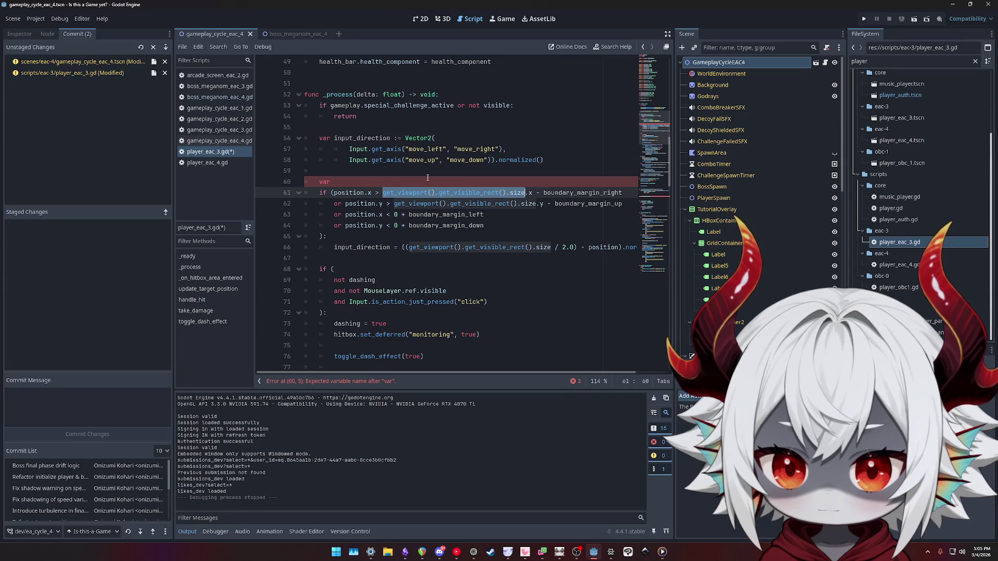
{"action": "double_click", "coordinate": [462, 192]}
{"action": "key", "text": "ctrl+f"}
{"action": "key", "text": "Return"}
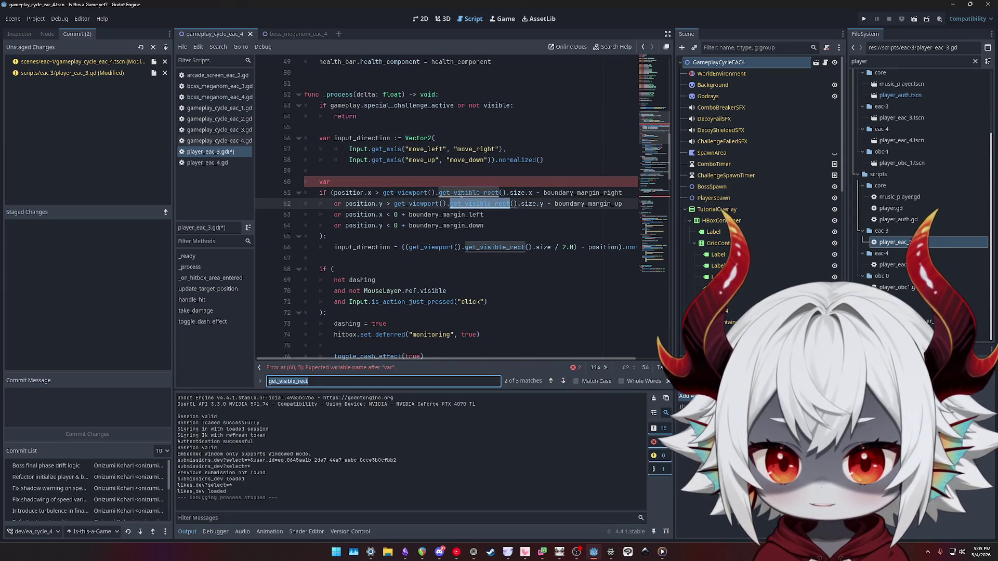
{"action": "scroll", "coordinate": [461, 194], "scroll_direction": "down", "scroll_amount": 1}
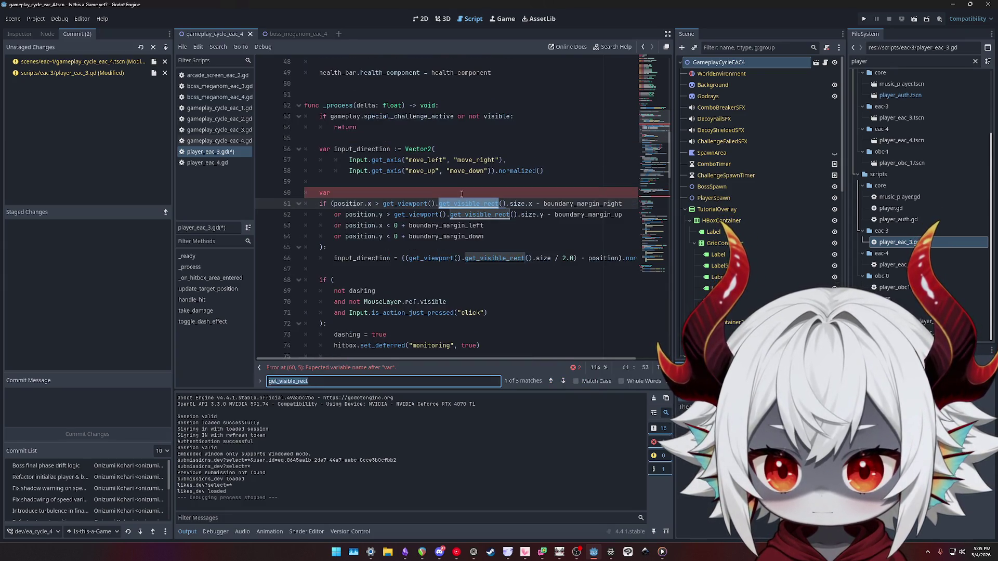
{"action": "triple_click", "coordinate": [350, 194]}
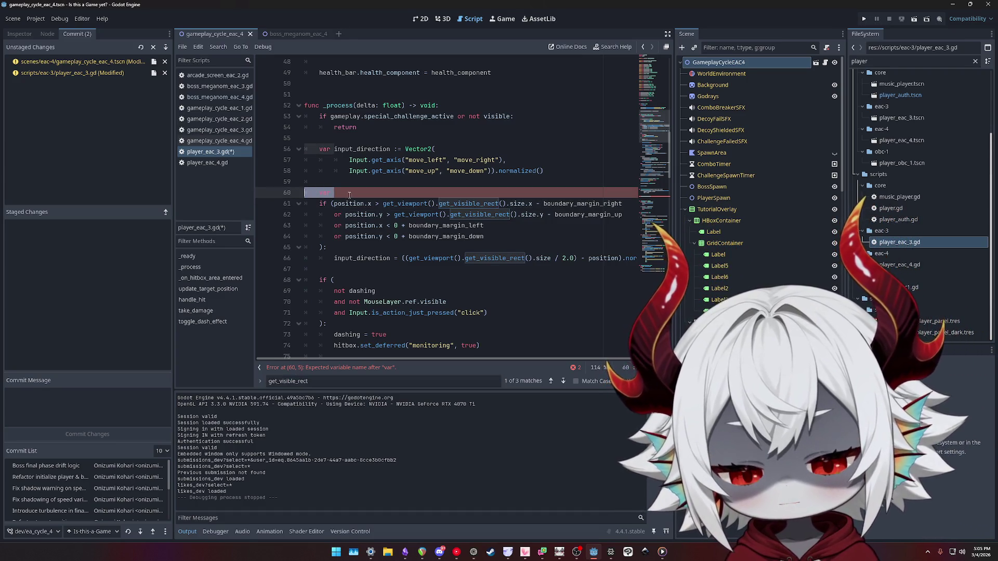
{"action": "left_click", "coordinate": [499, 259]}
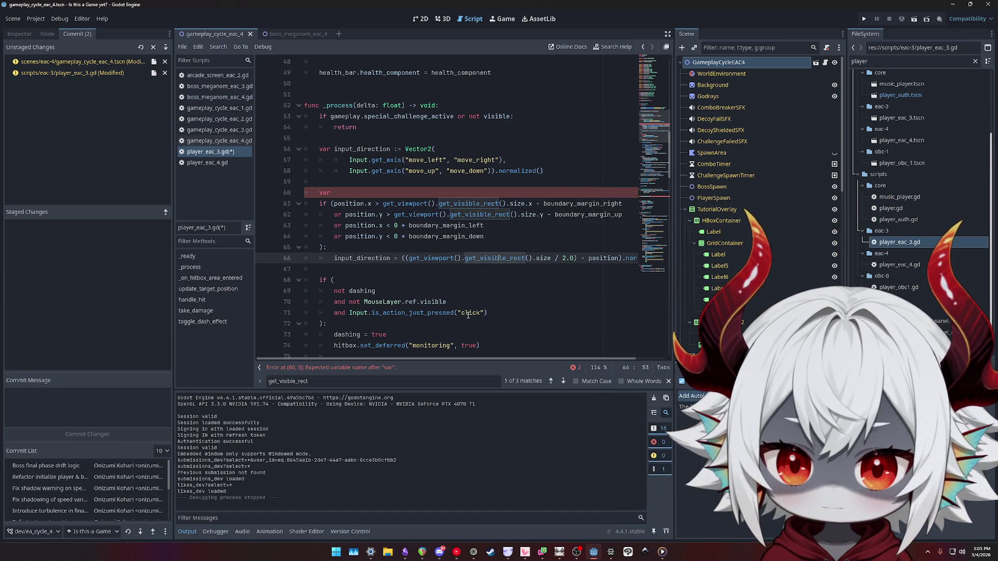
{"action": "left_click", "coordinate": [401, 192]}
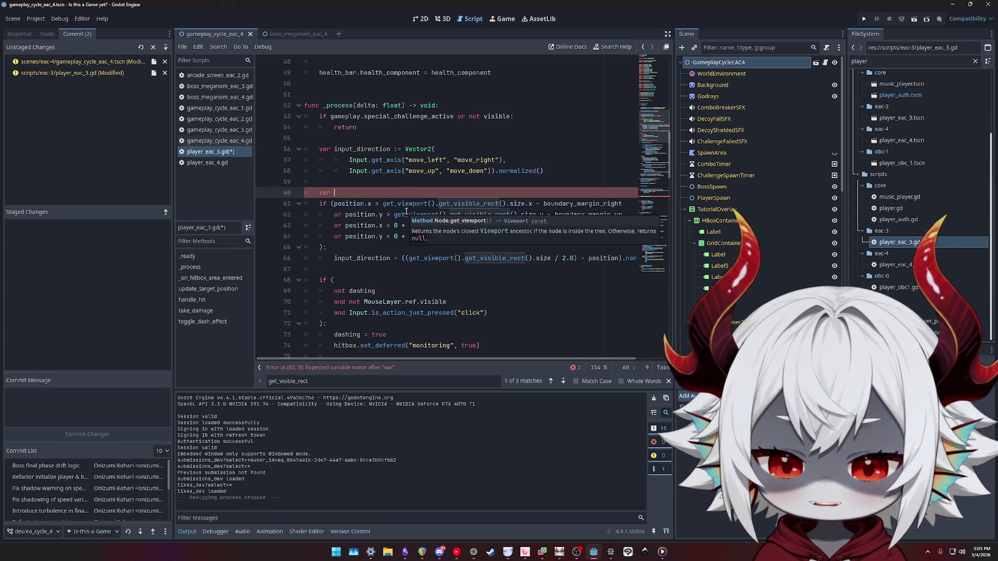
Declare screen_rect_size: Vecto2 = get_viewport().get_visible_rect().size on line 60
{"action": "type", "text": "screen_rect: "}
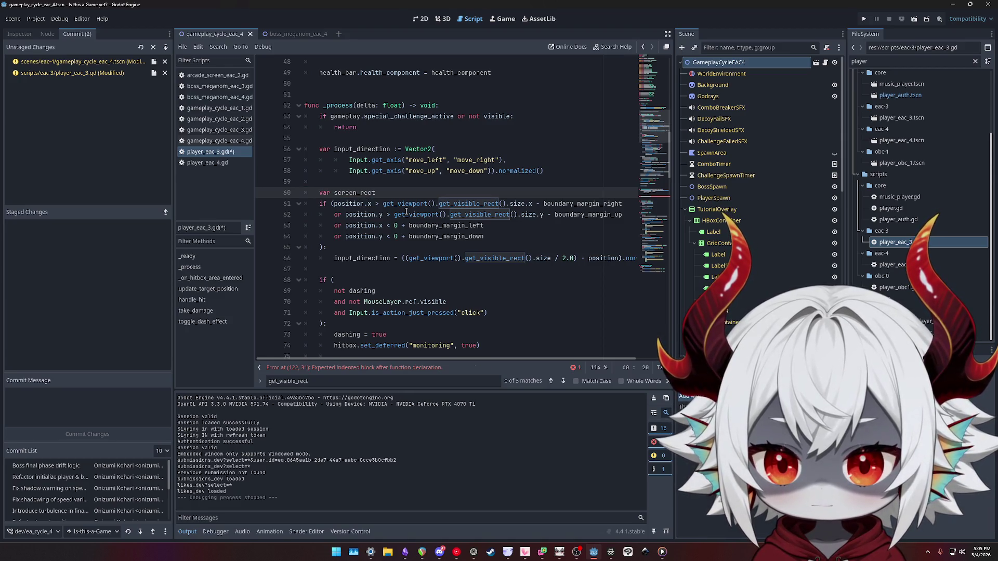
{"action": "type", "text": "Vecto2"}
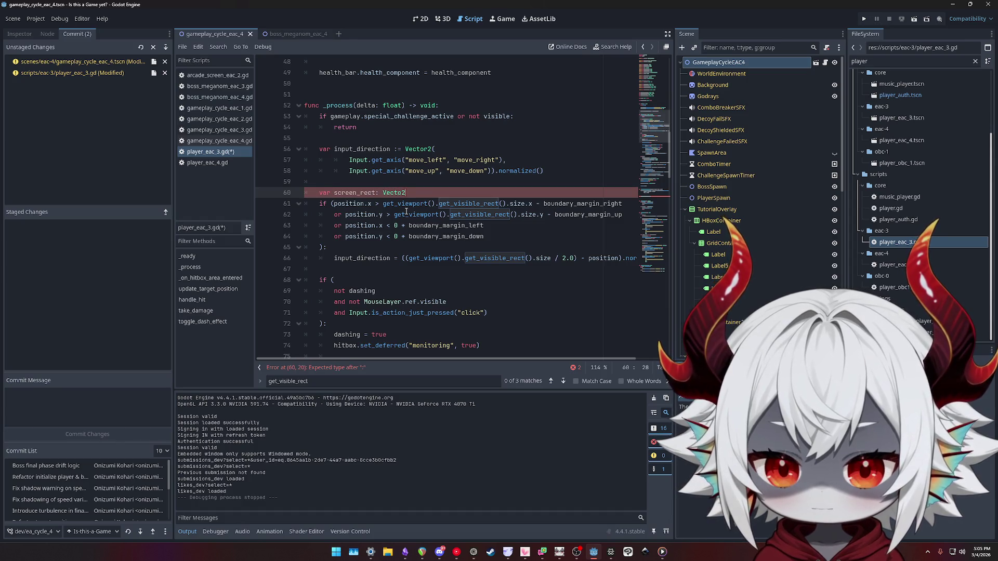
{"action": "type", "text": " ="}
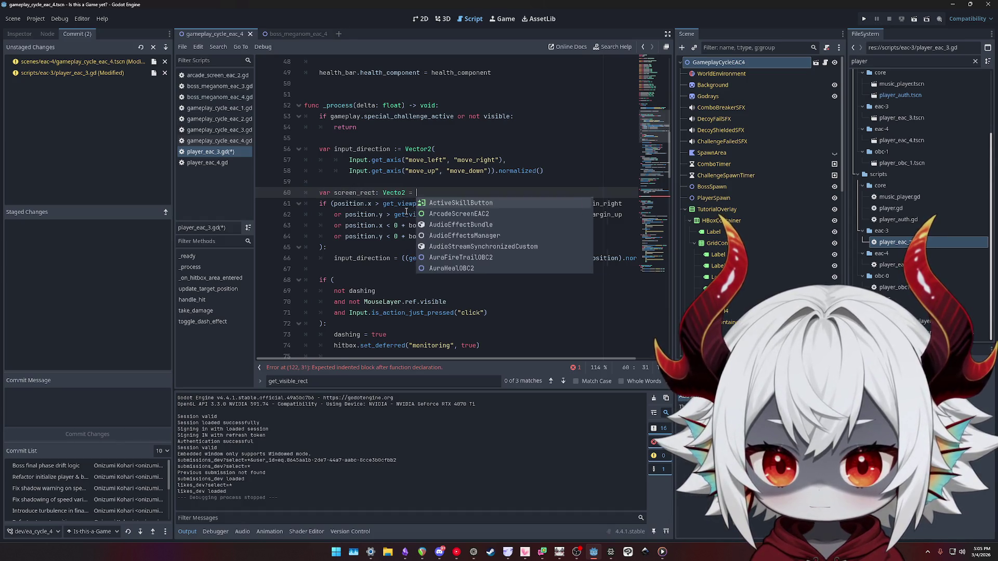
{"action": "key", "text": "Down"}
{"action": "key", "text": "ctrl+Left"}
{"action": "key", "text": "ctrl+shift+Right"}
{"action": "key", "text": "ctrl+shift+Right"}
{"action": "key", "text": "ctrl+shift+Right"}
{"action": "key", "text": "ctrl+c"}
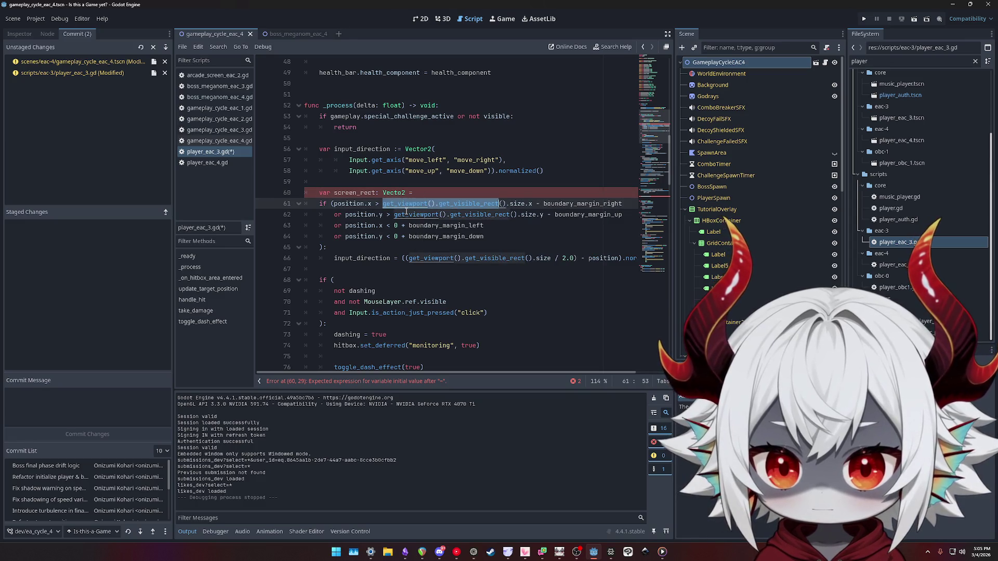
{"action": "key", "text": "Up"}
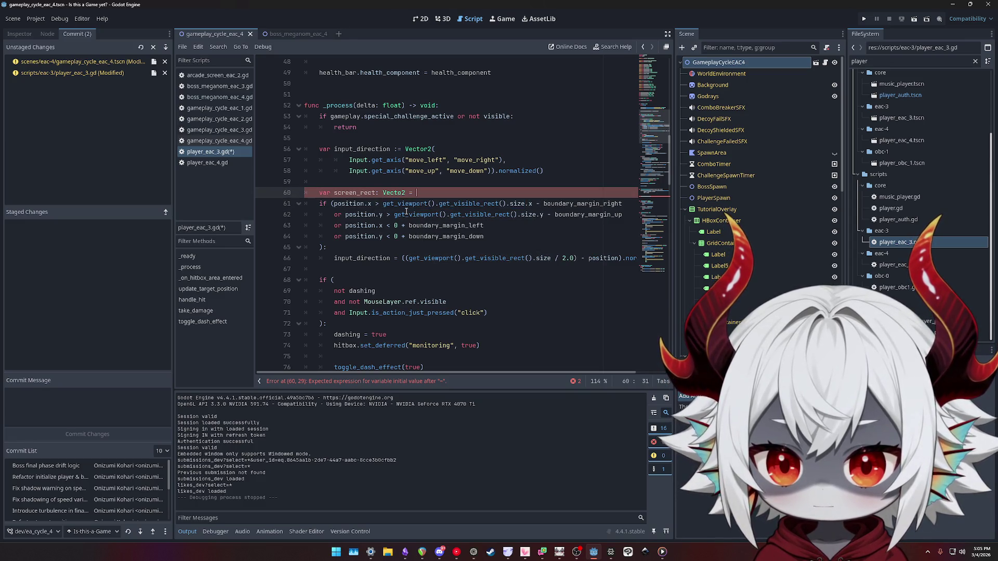
{"action": "key", "text": "ctrl+v"}
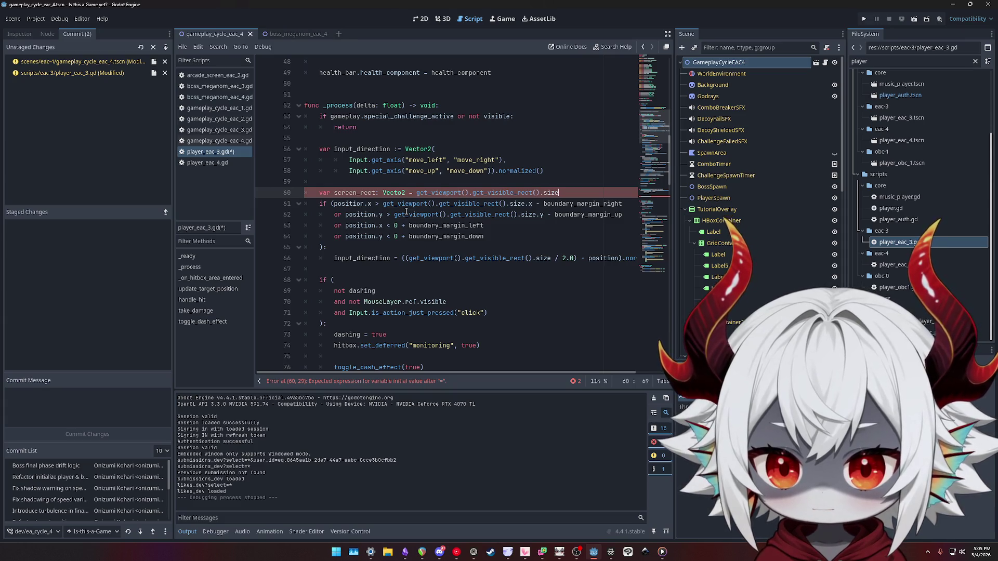
{"action": "key", "text": "Home"}
{"action": "key", "text": "ctrl+Right"}
{"action": "key", "text": "ctrl+Right"}
{"action": "key", "text": "ctrl+shift+Left"}
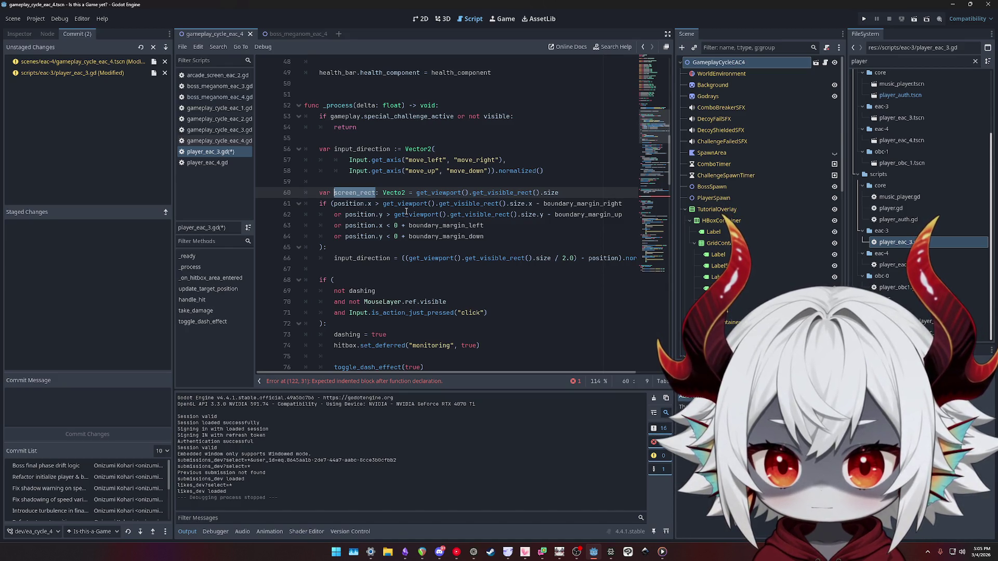
{"action": "type", "text": "screen_rect_size"}
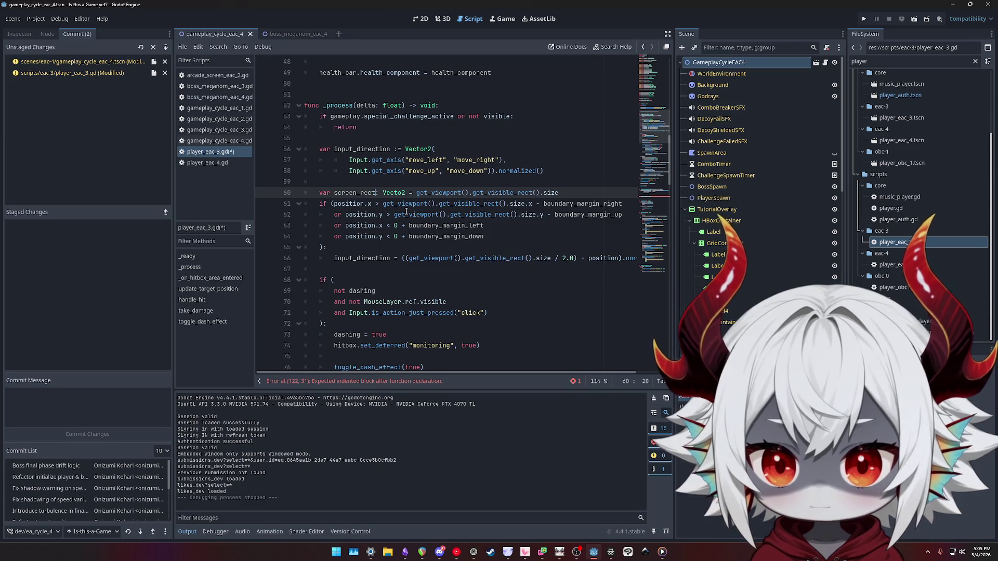
Replace the repeated viewport size call on line 61 with screen_rect_size
{"action": "key", "text": "ctrl+shift+Left"}
{"action": "key", "text": "ctrl+c"}
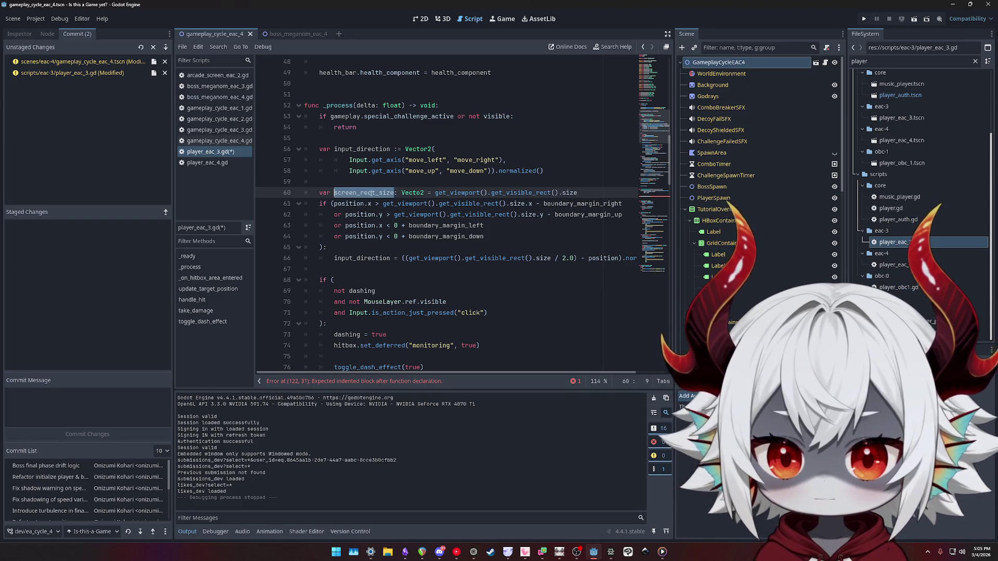
{"action": "left_click_drag", "start_coordinate": [382, 203], "coordinate": [525, 203]}
{"action": "key", "text": "ctrl+v"}
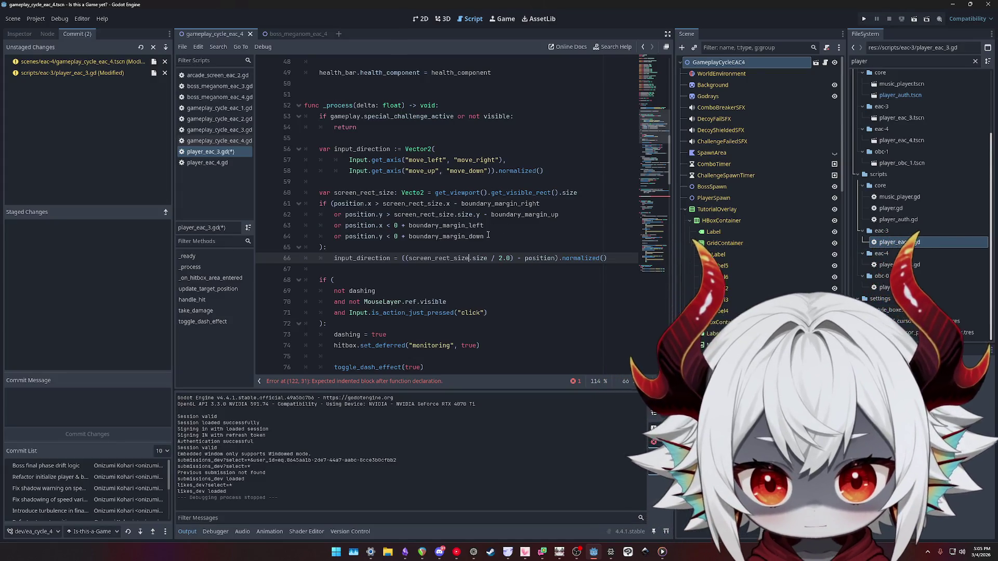
{"action": "mouse_move", "coordinate": [319, 203]}
{"action": "left_mouse_down"}
{"action": "mouse_move", "coordinate": [426, 224]}
{"action": "mouse_move", "coordinate": [393, 241]}
{"action": "left_mouse_up"}
{"action": "key", "text": "ctrl+c"}
{"action": "left_click_drag", "start_coordinate": [332, 203], "coordinate": [323, 246]}
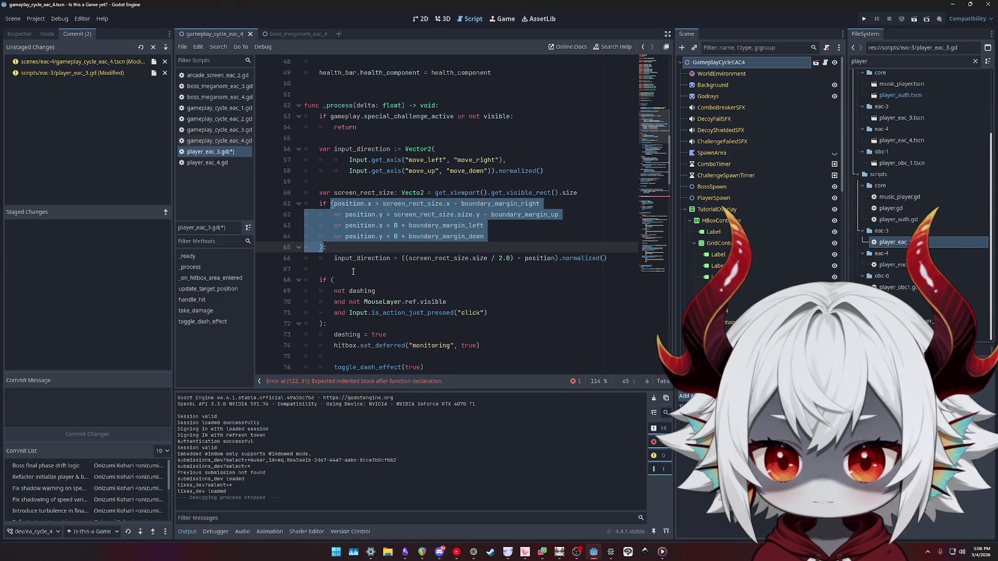
Type get_is_out_of_bounds() over the selected four-line boundary condition
{"action": "type", "text": "get_"}
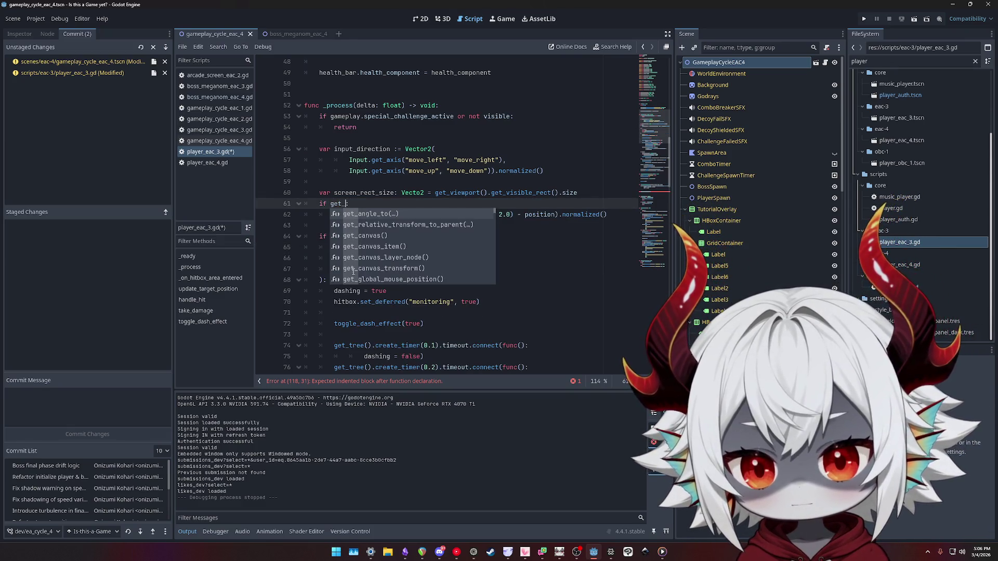
{"action": "type", "text": "is_in_boundar"}
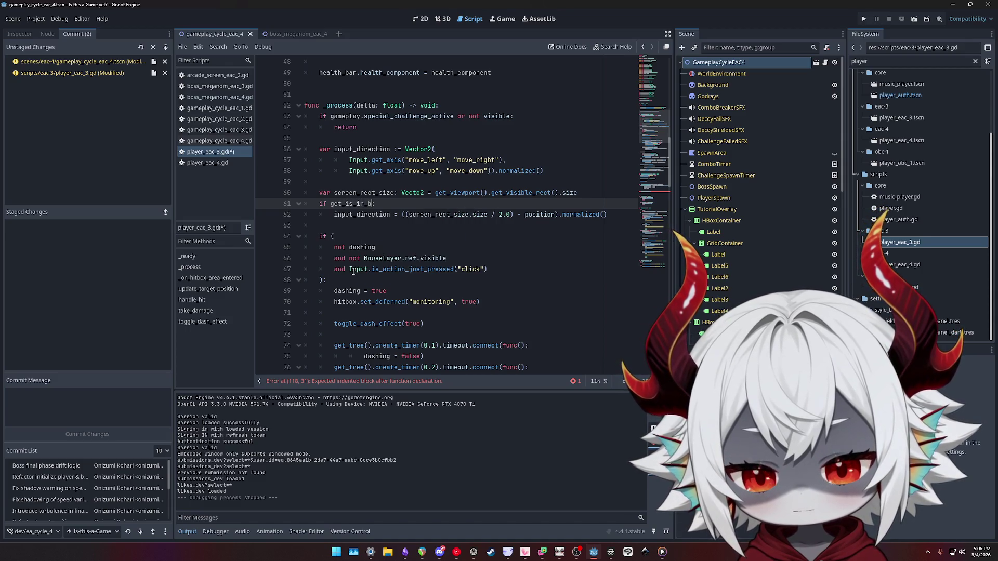
{"action": "type", "text": "y"}
{"action": "key", "text": "ctrl+shift+Left"}
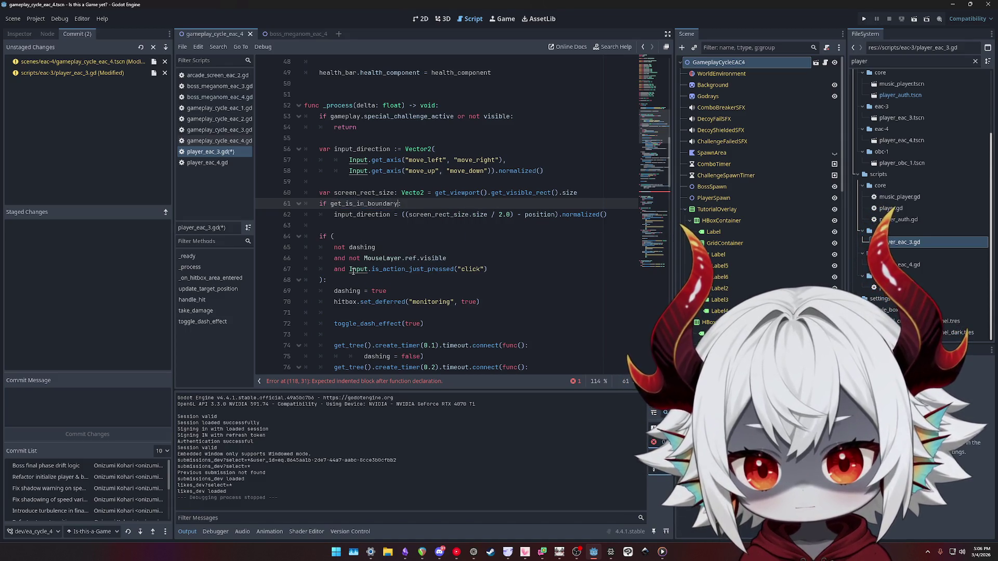
{"action": "type", "text": "get_is_out_of_"}
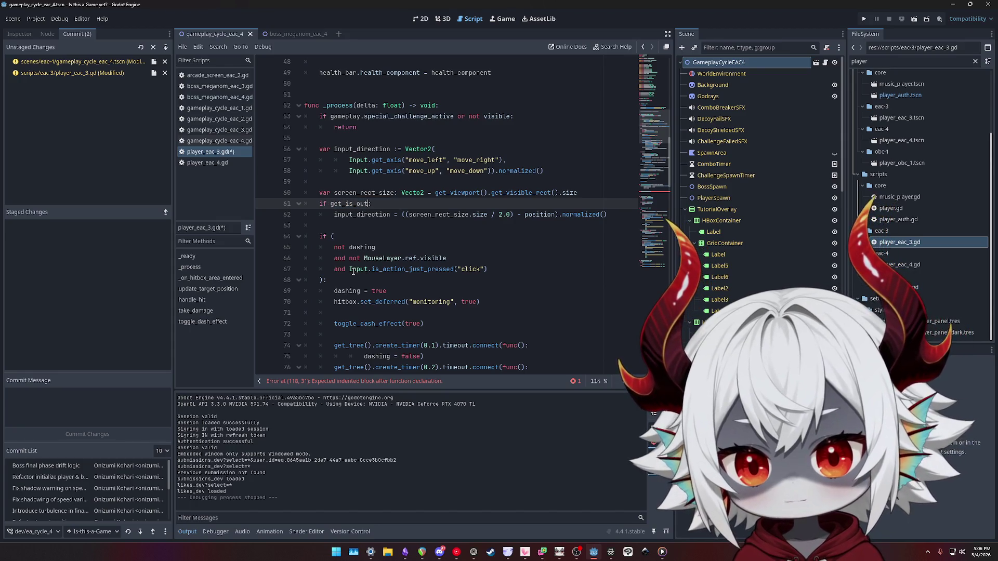
{"action": "type", "text": "bounds()"}
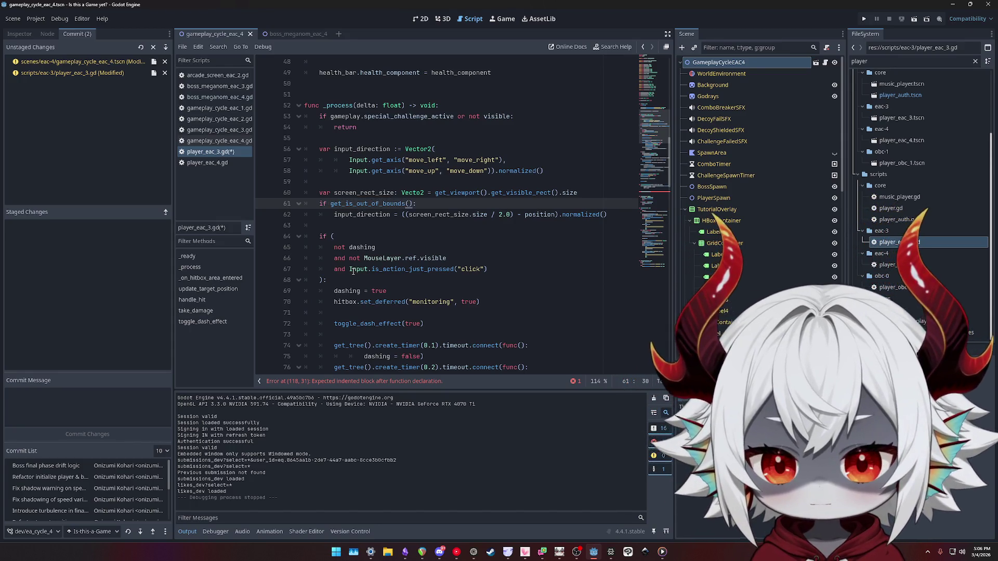
{"action": "key", "text": "Left"}
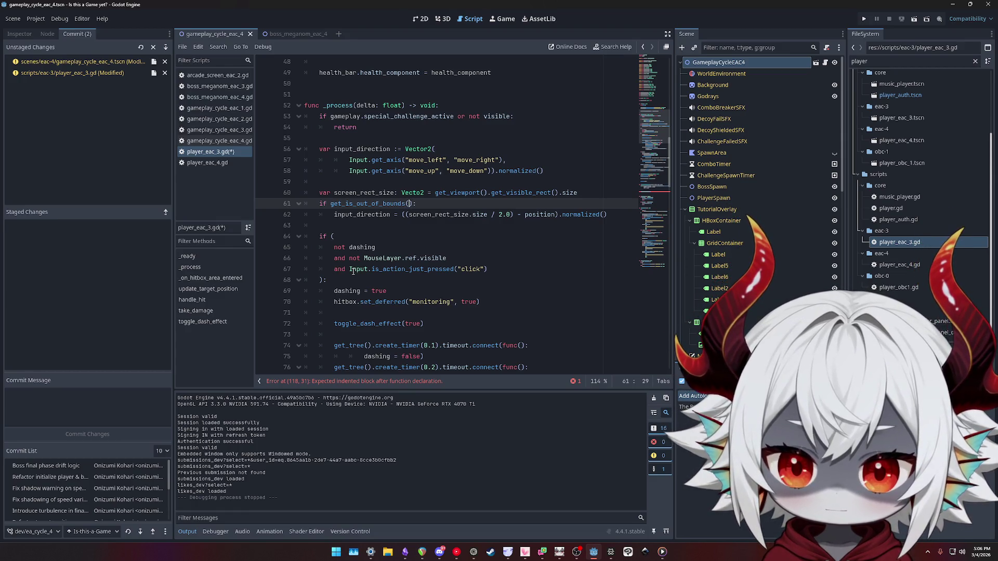
{"action": "key", "text": "Right"}
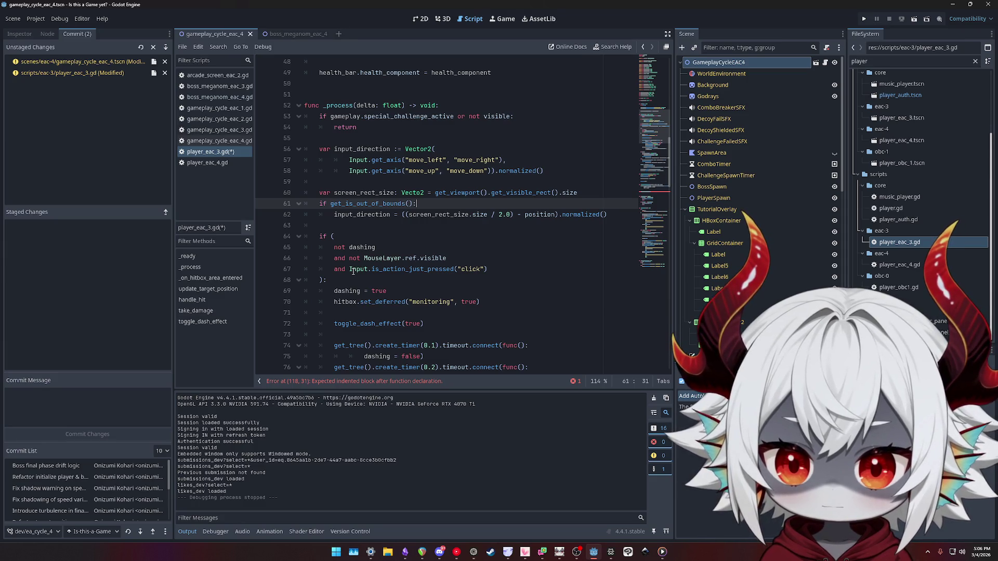
Undo to compare with the original condition, then redo the get_is_out_of_bounds() call
{"action": "key", "text": "ctrl+z"}
{"action": "key", "text": "ctrl+z"}
{"action": "key", "text": "ctrl+z"}
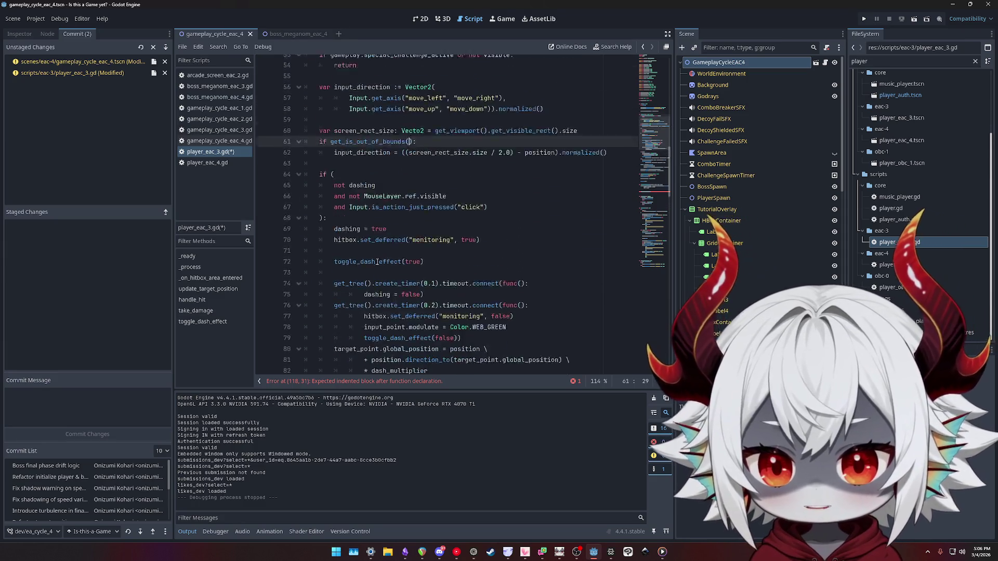
{"action": "key", "text": "ctrl+z"}
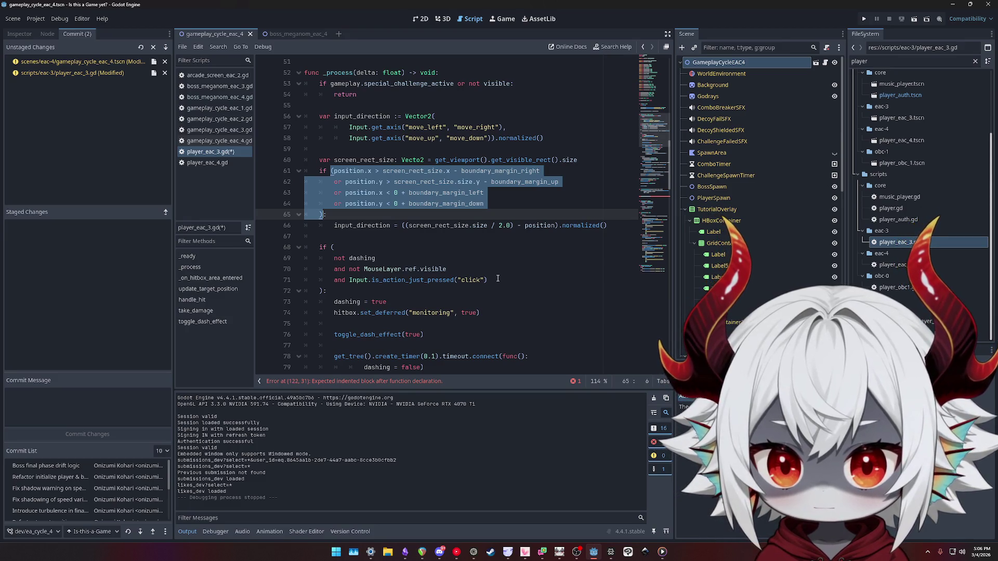
{"action": "key", "text": "ctrl+shift+z"}
{"action": "key", "text": "ctrl+shift+z"}
{"action": "key", "text": "ctrl+shift+z"}
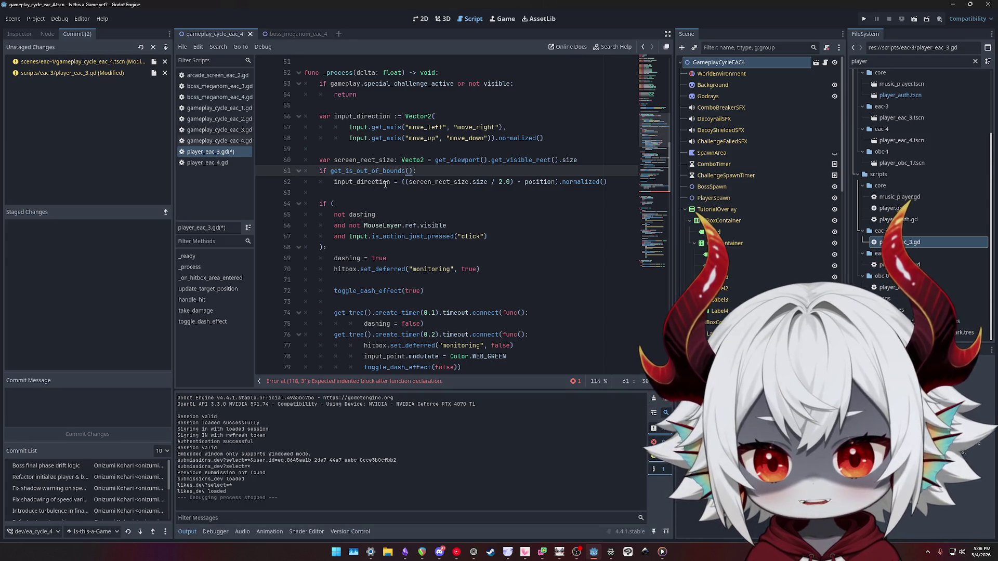
{"action": "scroll", "coordinate": [384, 183], "scroll_direction": "down", "scroll_amount": 2}
{"action": "scroll", "coordinate": [386, 192], "scroll_direction": "down", "scroll_amount": 12}
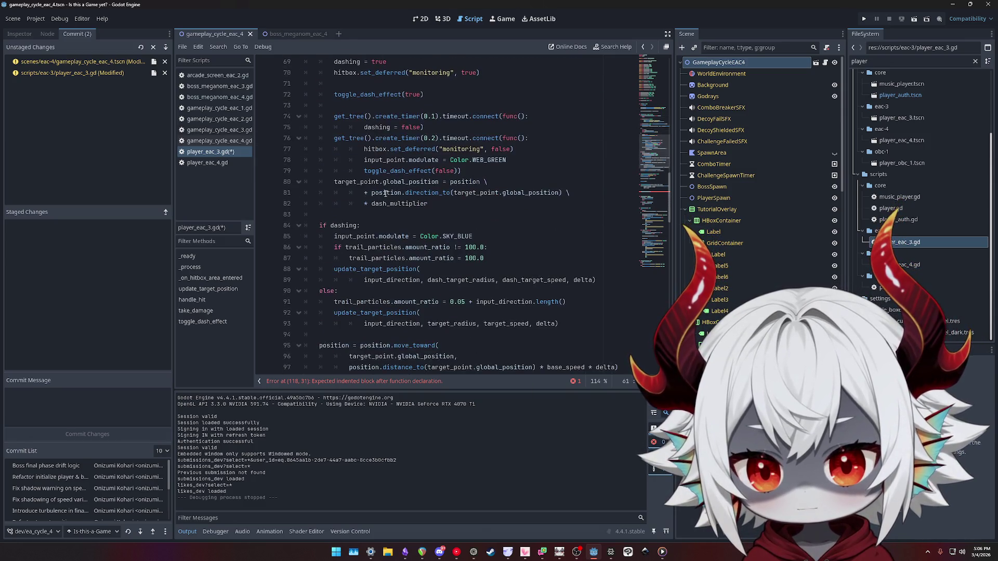
{"action": "scroll", "coordinate": [383, 195], "scroll_direction": "down", "scroll_amount": 2}
Paste the boundary condition into update_input_direction's body as a return, with a blank line above
{"action": "double_click", "coordinate": [356, 268]}
{"action": "left_click", "coordinate": [436, 271]}
{"action": "key", "text": "Return"}
{"action": "key", "text": "ctrl+v"}
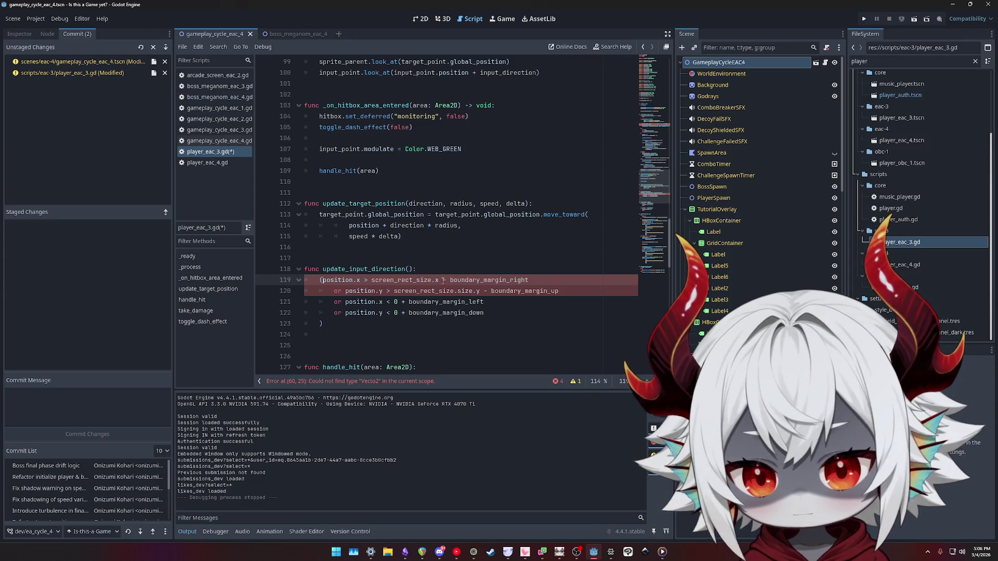
{"action": "type", "text": "return"}
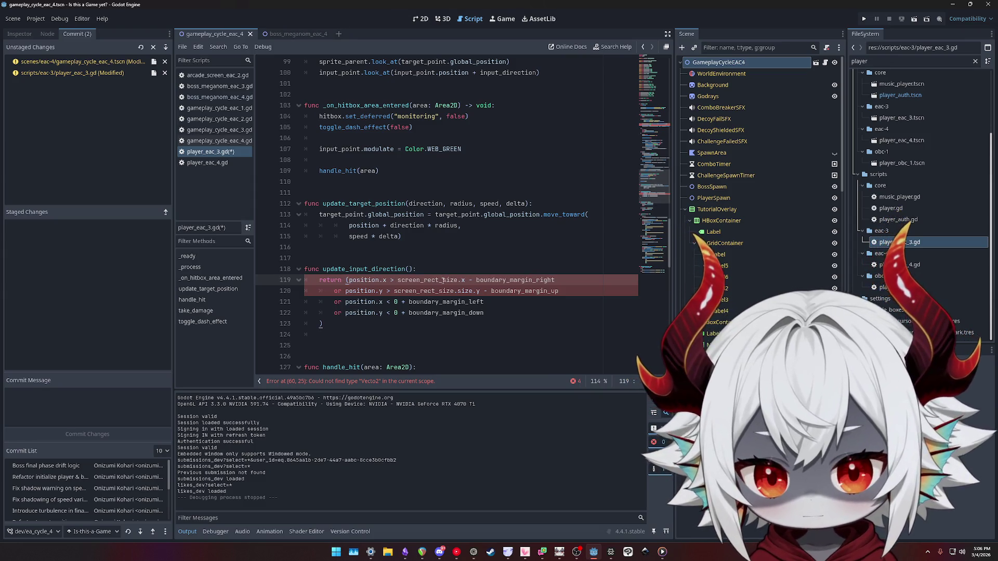
{"action": "key", "text": "Up"}
{"action": "key", "text": "End"}
{"action": "key", "text": "Return"}
{"action": "type", "text": "i"}
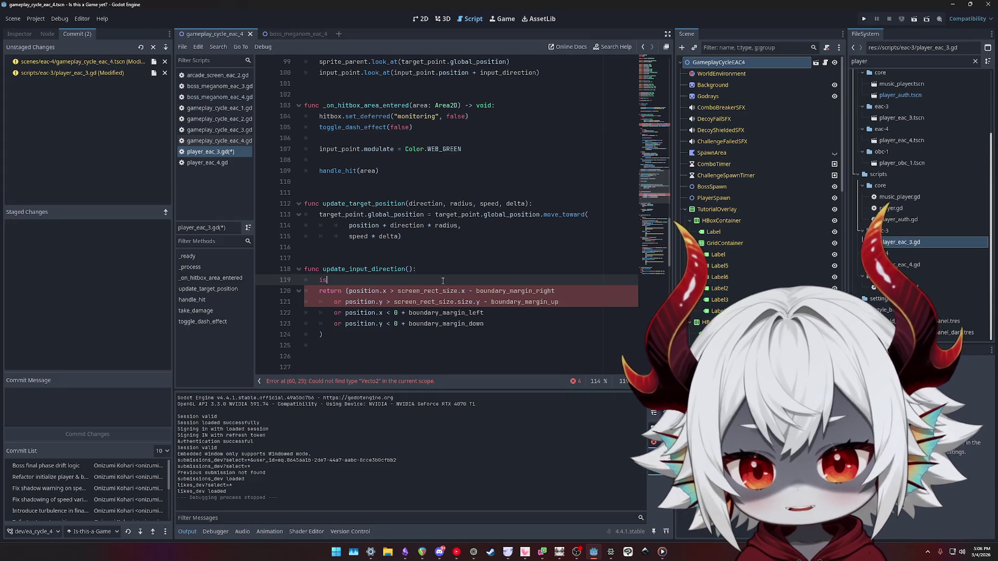
{"action": "key", "text": "BackSpace"}
{"action": "key", "text": "ctrl+space"}
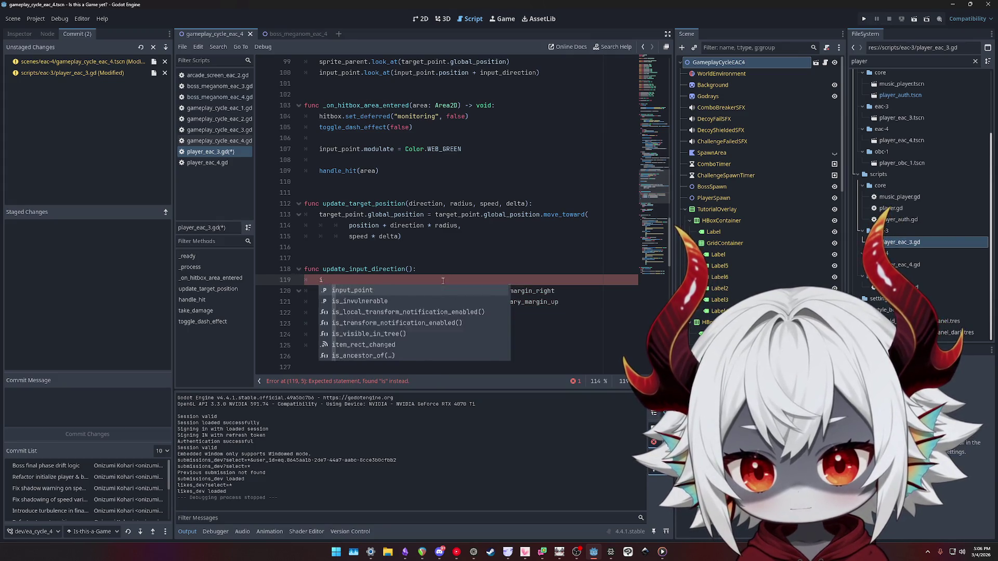
{"action": "key", "text": "Escape"}
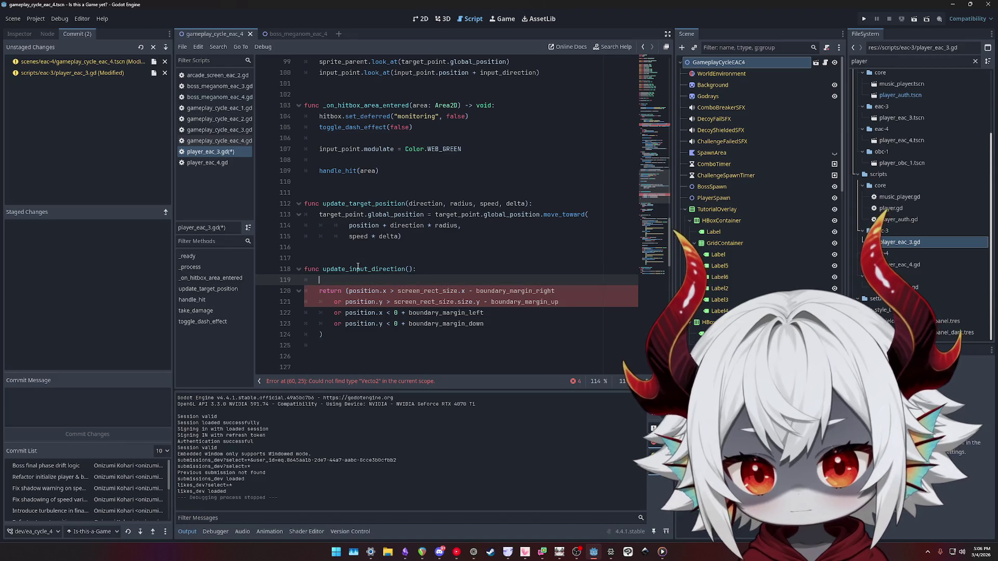
Rename the function holding the condition to get_is_out_of_bounds()
{"action": "double_click", "coordinate": [353, 270]}
{"action": "type", "text": "get_ou("}
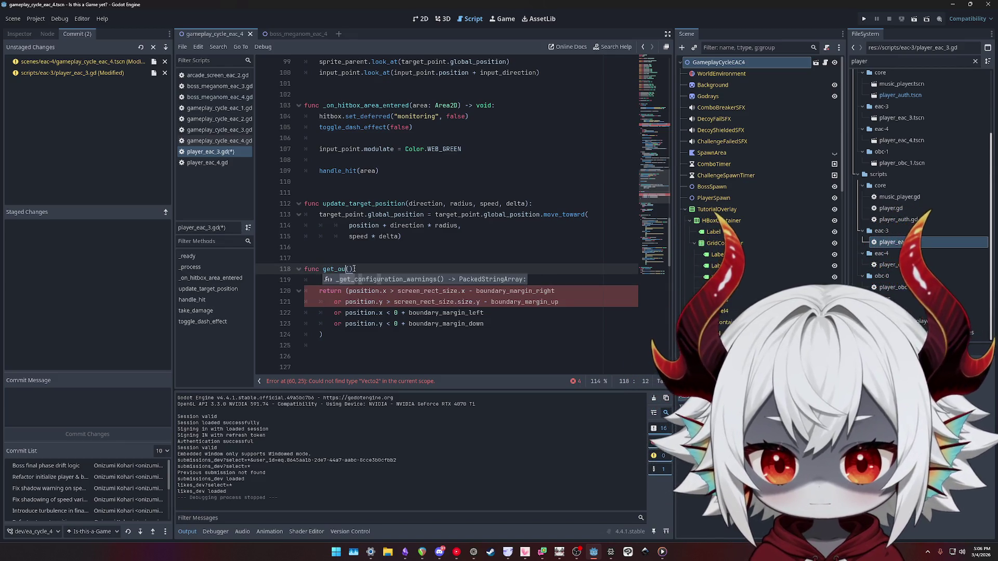
{"action": "key", "text": "BackSpace"}
{"action": "type", "text": "is_out_of"}
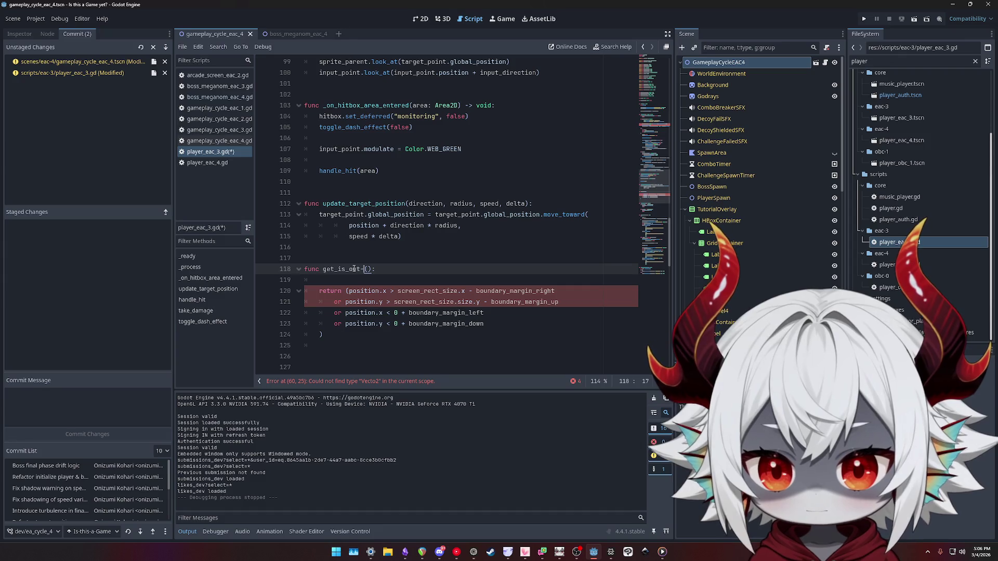
{"action": "type", "text": "_bounds"}
{"action": "key", "text": "Right"}
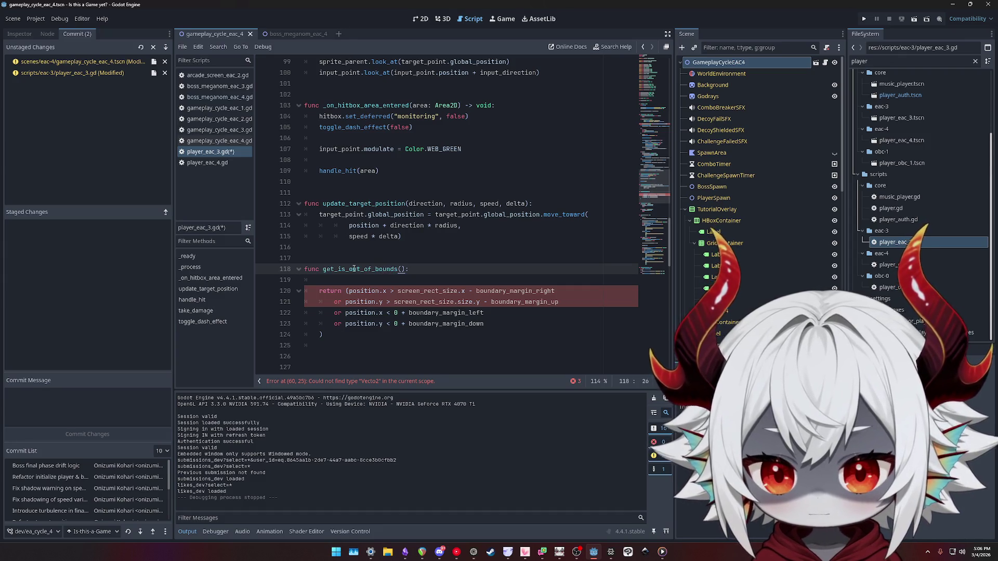
{"action": "key", "text": "Down"}
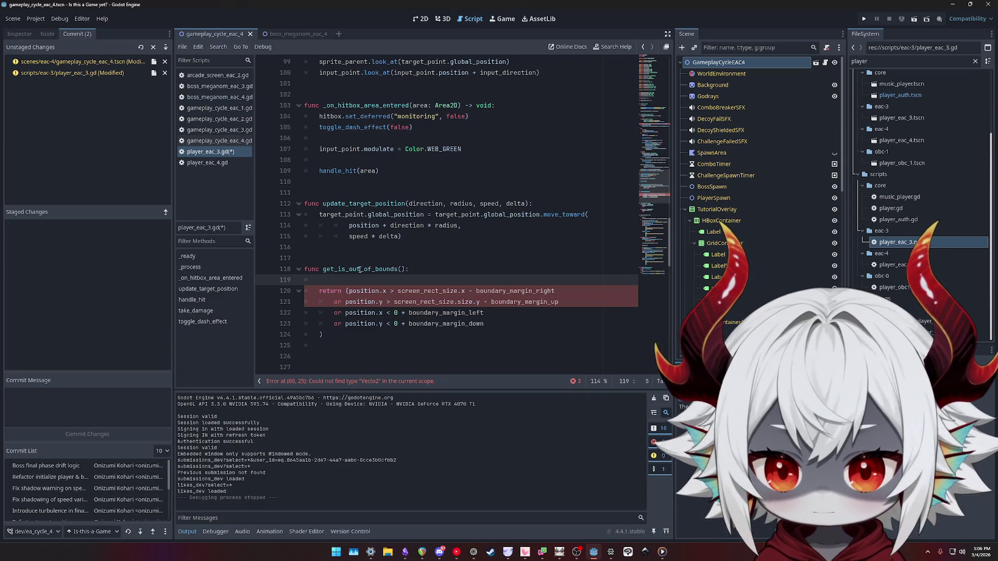
{"action": "double_click", "coordinate": [361, 269]}
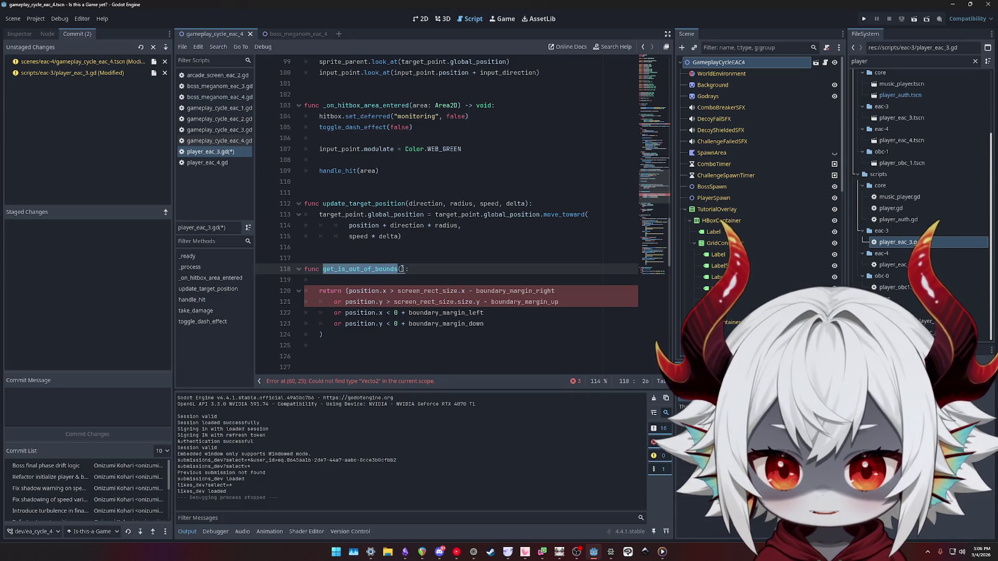
{"action": "left_click", "coordinate": [366, 278]}
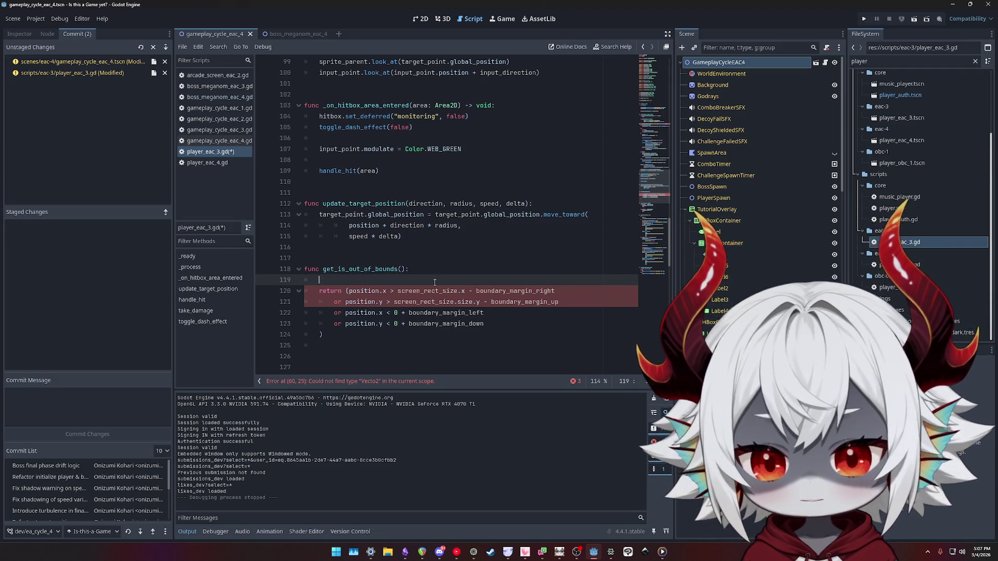
Assign the condition to var is_out_of_bounds, dropping return and wrapping it in parentheses
{"action": "type", "text": "var is_out_of_bounds ="}
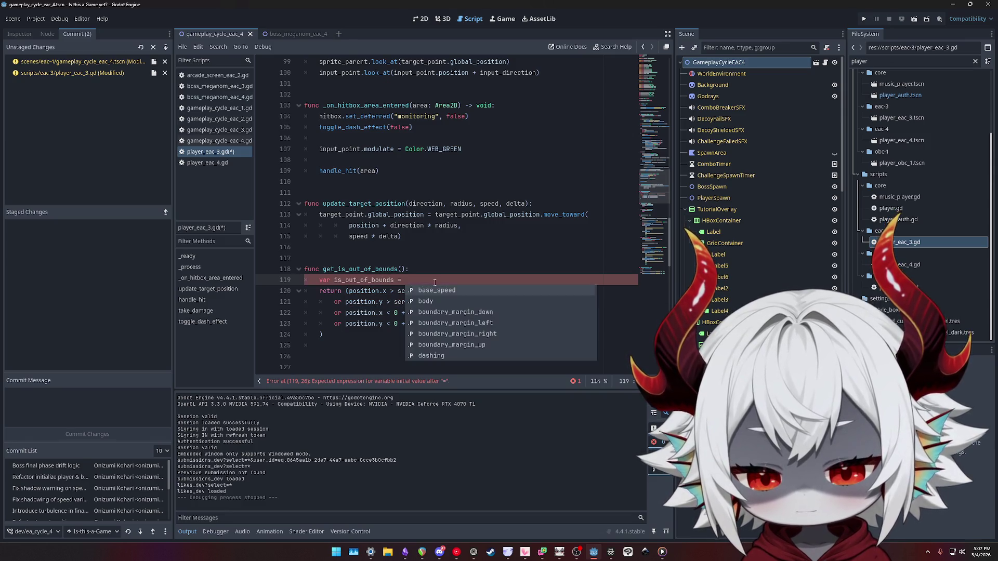
{"action": "key", "text": "Escape"}
{"action": "key", "text": "Down"}
{"action": "key", "text": "ctrl+shift+Right"}
{"action": "key", "text": "Delete"}
{"action": "key", "text": "Down"}
{"action": "key", "text": "Down"}
{"action": "key", "text": "Down"}
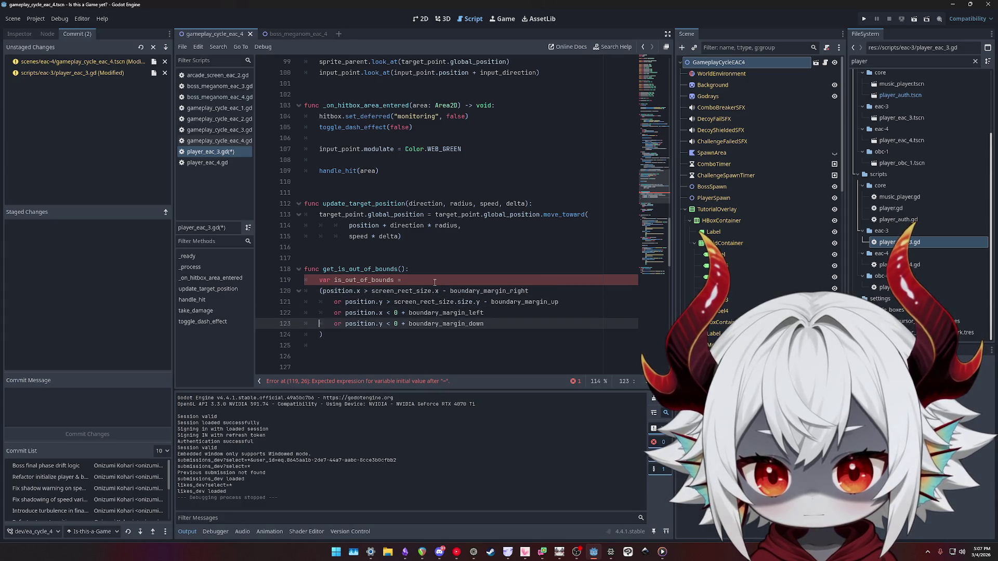
{"action": "key", "text": "Up"}
{"action": "key", "text": "Up"}
{"action": "key", "text": "Up"}
{"action": "key", "text": "Delete"}
{"action": "key", "text": "BackSpace"}
{"action": "key", "text": "BackSpace"}
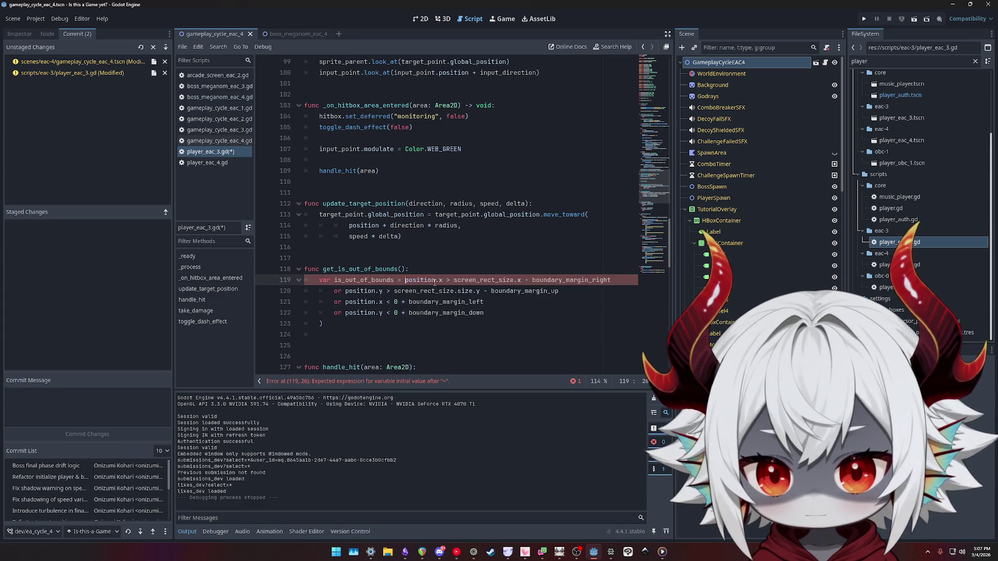
{"action": "key", "text": "shift+Down"}
{"action": "key", "text": "shift+Down"}
{"action": "key", "text": "shift+Down"}
{"action": "key", "text": "BackSpace"}
{"action": "key", "text": "BackSpace"}
{"action": "key", "text": "BackSpace"}
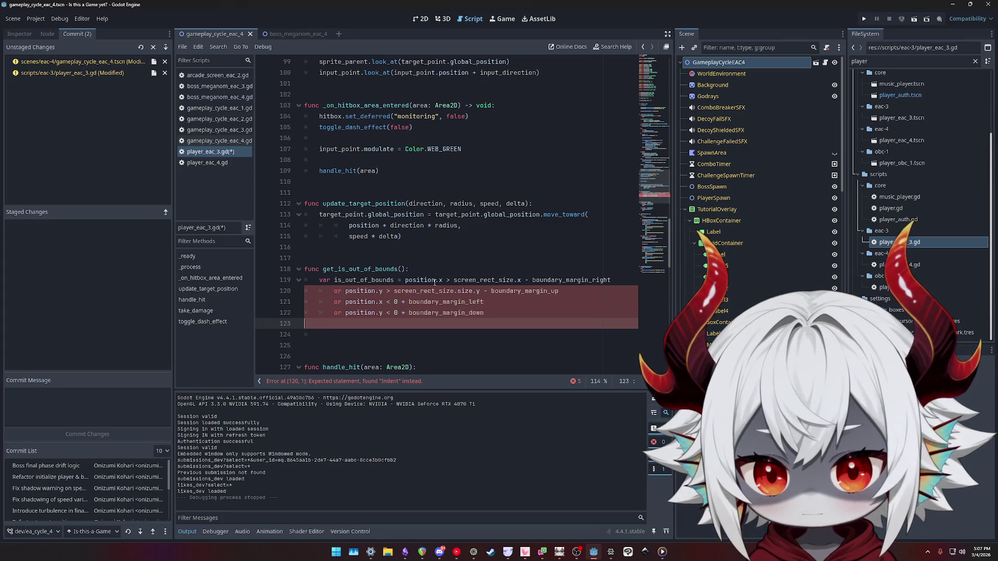
{"action": "key", "text": "Up"}
{"action": "key", "text": "Up"}
{"action": "key", "text": "Up"}
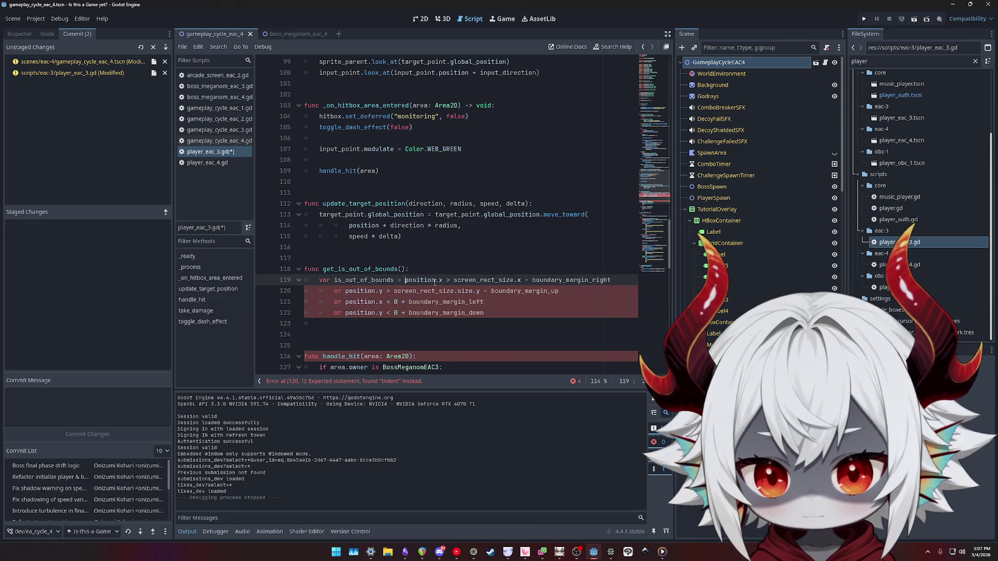
{"action": "type", "text": "("}
{"action": "key", "text": "Down"}
{"action": "key", "text": "Down"}
{"action": "key", "text": "Down"}
{"action": "key", "text": "End"}
{"action": "type", "text": ")"}
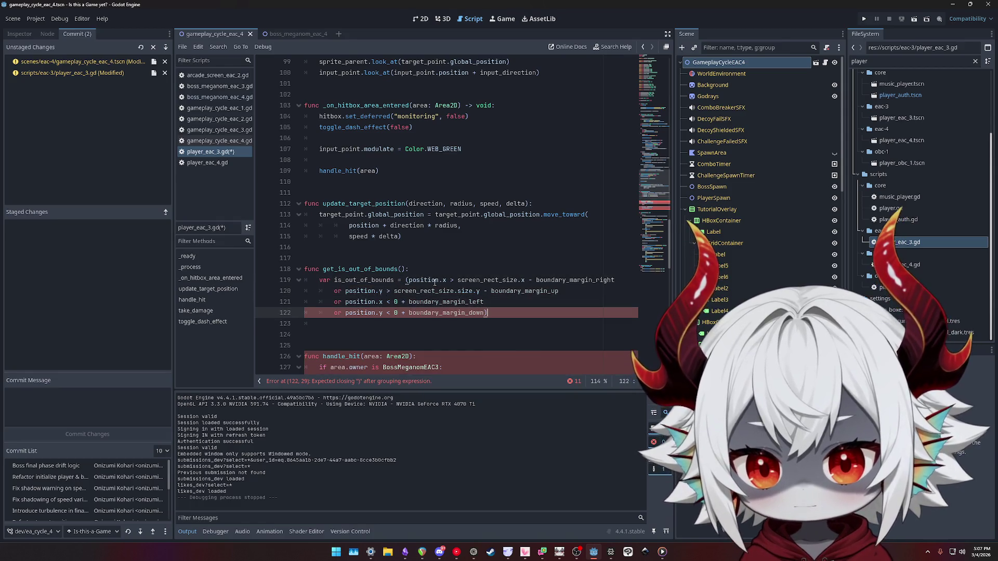
Indent each condition on its own line, with the closing parenthesis on a separate line
{"action": "key", "text": "shift+Up"}
{"action": "key", "text": "shift+Up"}
{"action": "key", "text": "shift+Home"}
{"action": "key", "text": "Tab"}
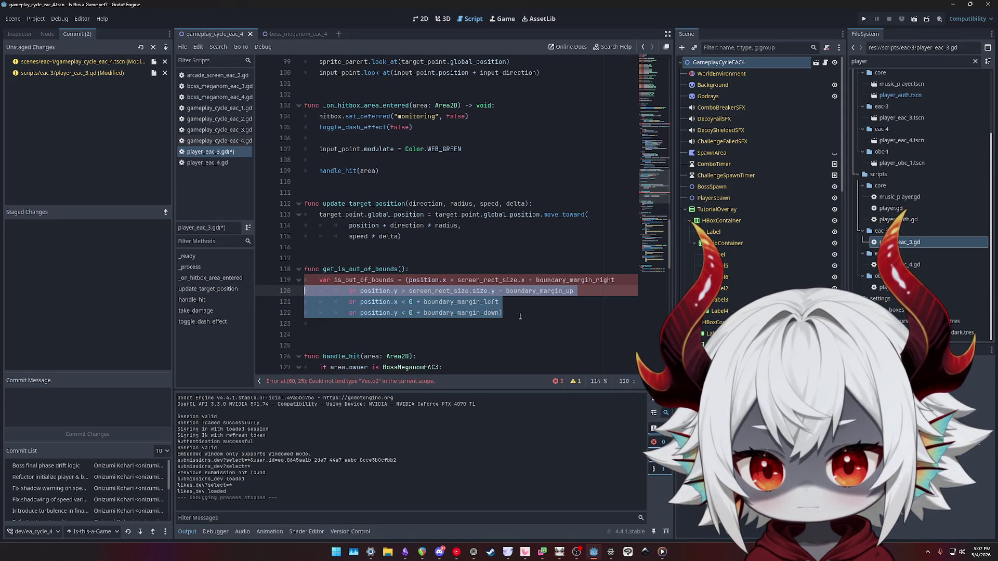
{"action": "left_click", "coordinate": [519, 315]}
{"action": "left_click", "coordinate": [619, 283]}
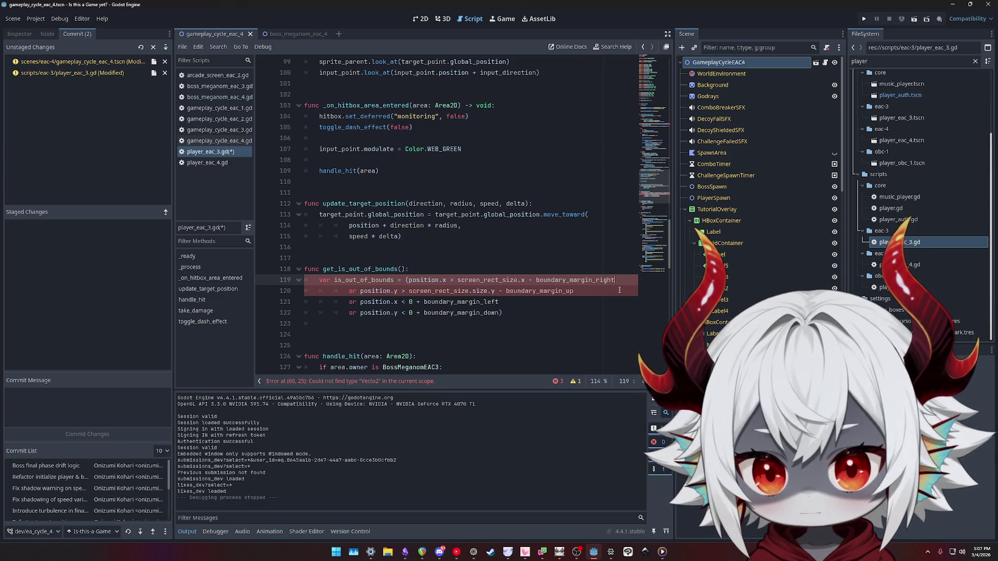
{"action": "key", "text": "Down"}
{"action": "key", "text": "Down"}
{"action": "key", "text": "Down"}
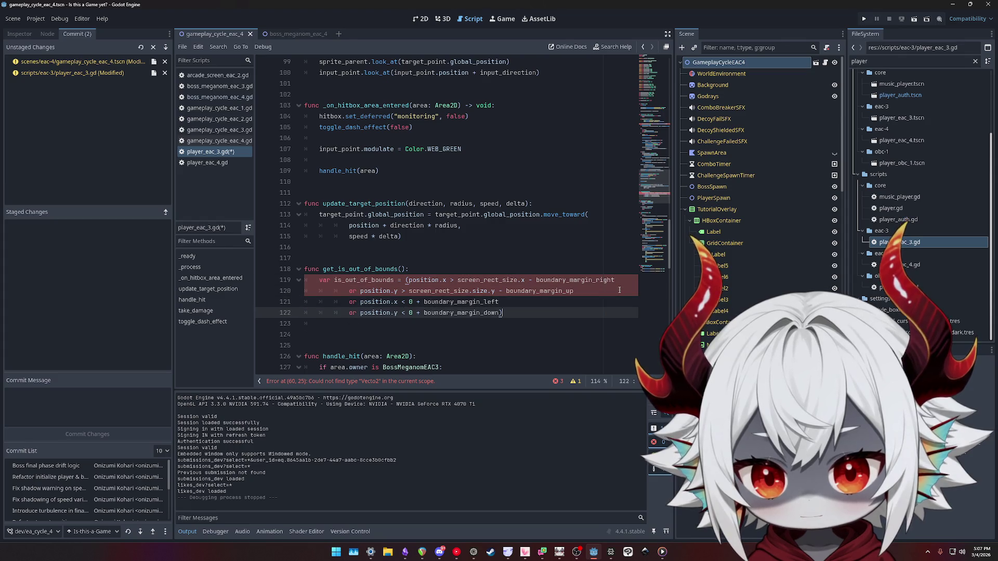
{"action": "key", "text": "Return"}
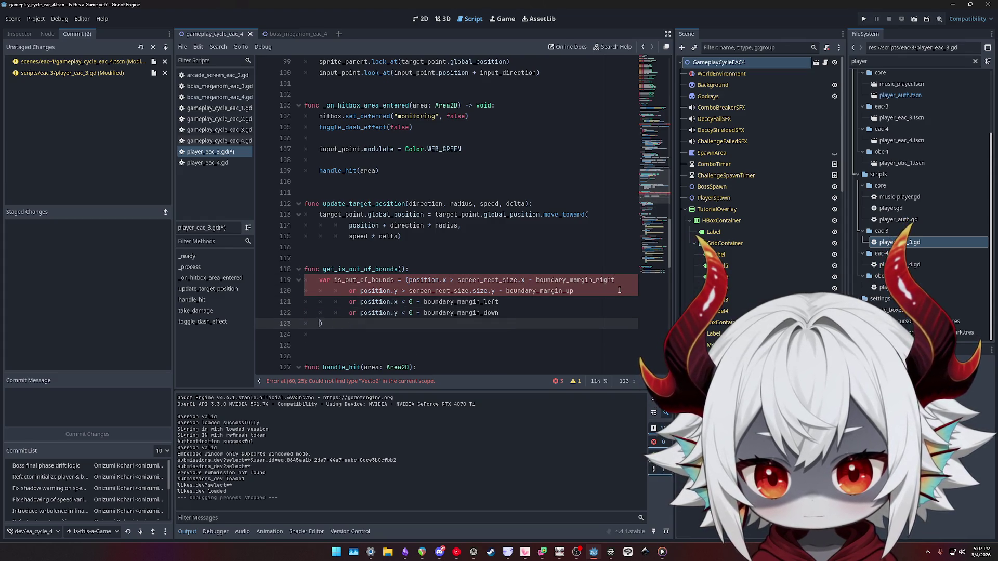
{"action": "key", "text": "Up"}
{"action": "key", "text": "Up"}
{"action": "key", "text": "Up"}
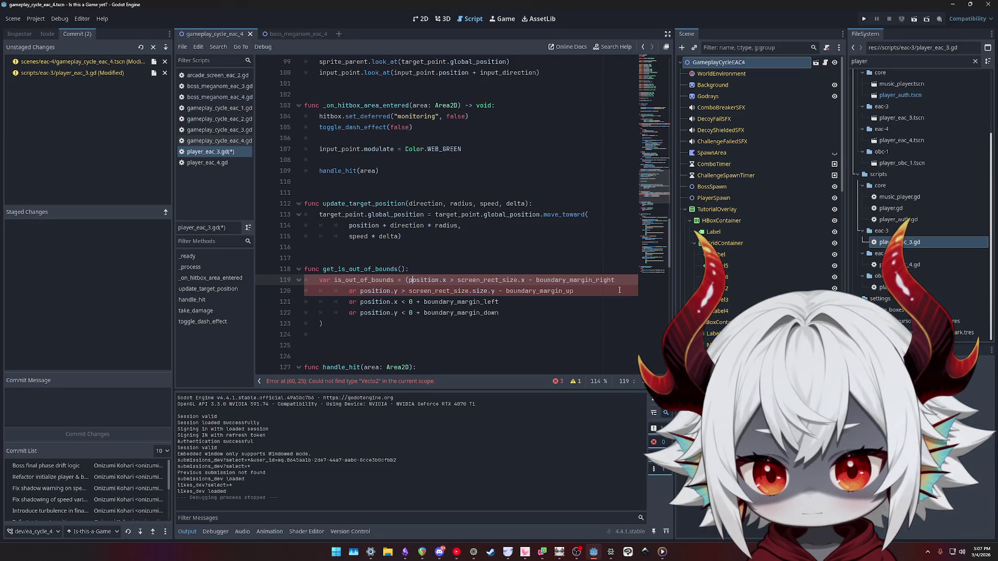
{"action": "key", "text": "Return"}
{"action": "key", "text": "Down"}
{"action": "key", "text": "Down"}
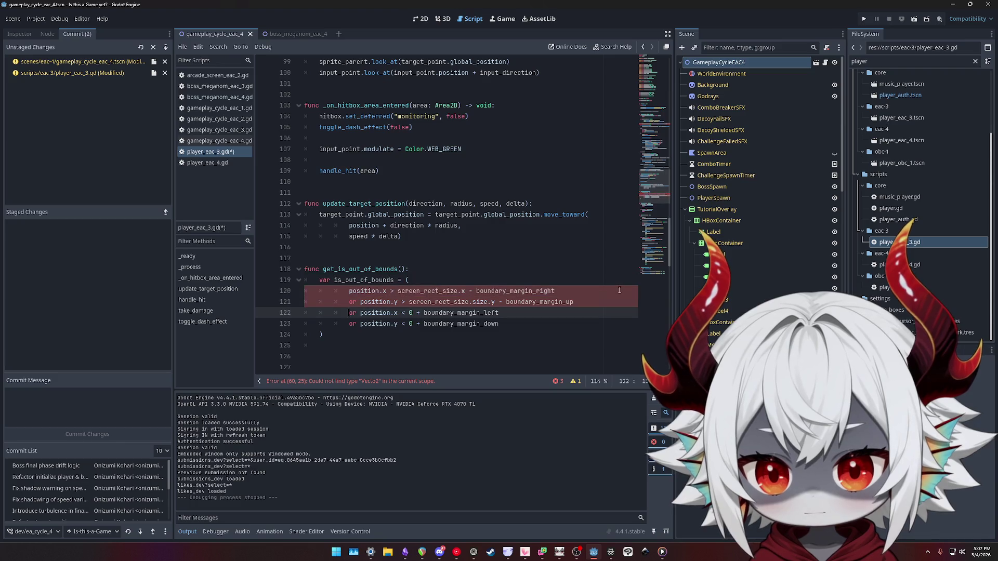
{"action": "key", "text": "Down"}
{"action": "key", "text": "Down"}
{"action": "key", "text": "Down"}
Try line-continuation backslashes after the up and left conditions, then undo them
{"action": "left_click", "coordinate": [590, 293]}
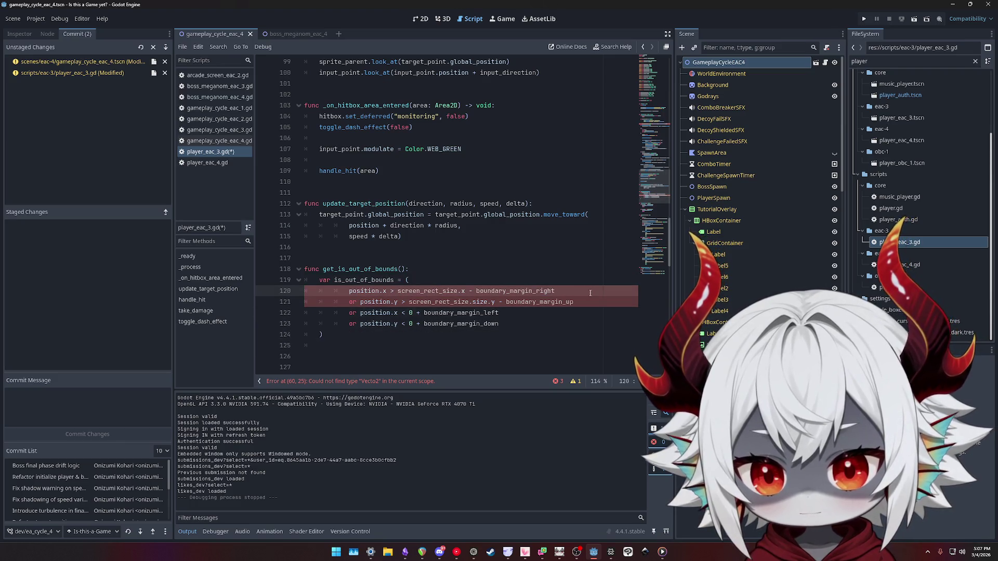
{"action": "left_click", "coordinate": [589, 302]}
{"action": "type", "text": "\\"}
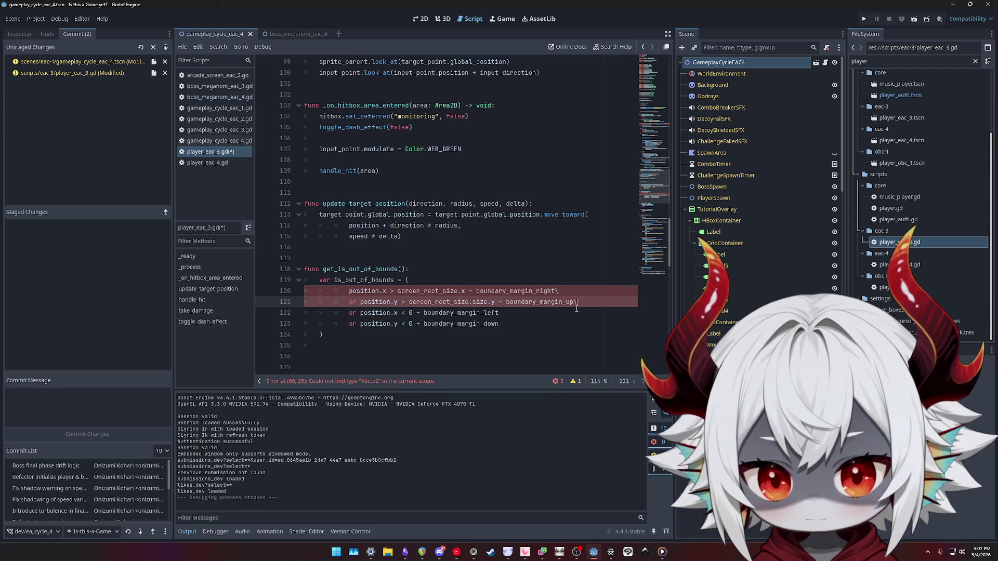
{"action": "left_click", "coordinate": [575, 312]}
{"action": "type", "text": "\\"}
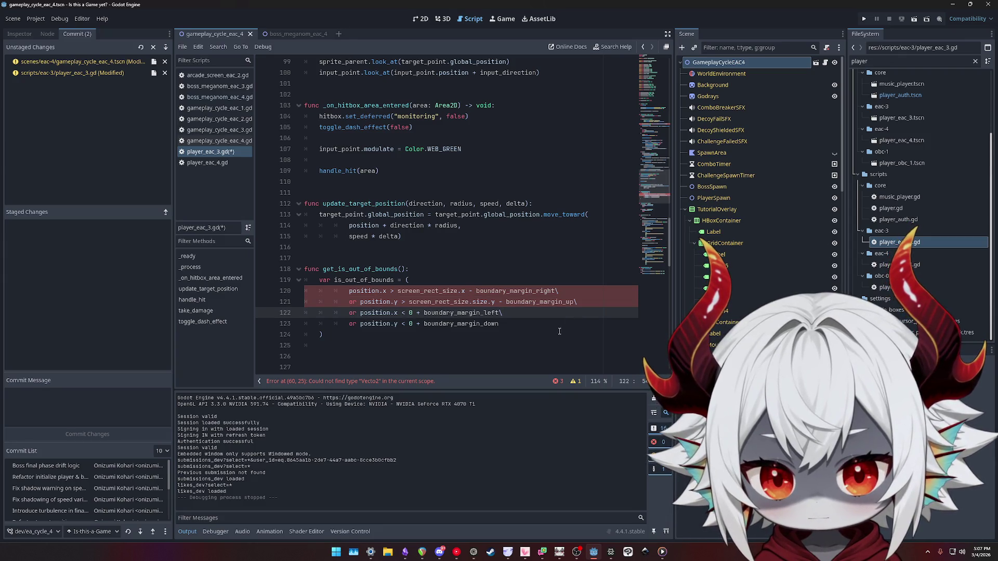
{"action": "key", "text": "ctrl+z"}
{"action": "key", "text": "ctrl+z"}
{"action": "key", "text": "ctrl+z"}
{"action": "key", "text": "Home"}
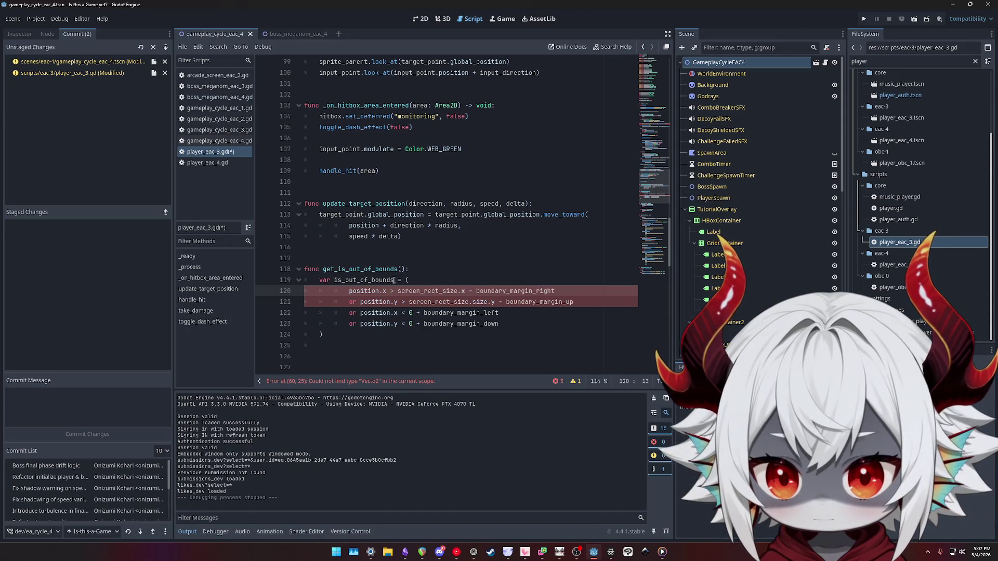
Type the variable as is_out_of_bounds: bool
{"action": "left_click", "coordinate": [393, 281]}
{"action": "type", "text": ": bool"}
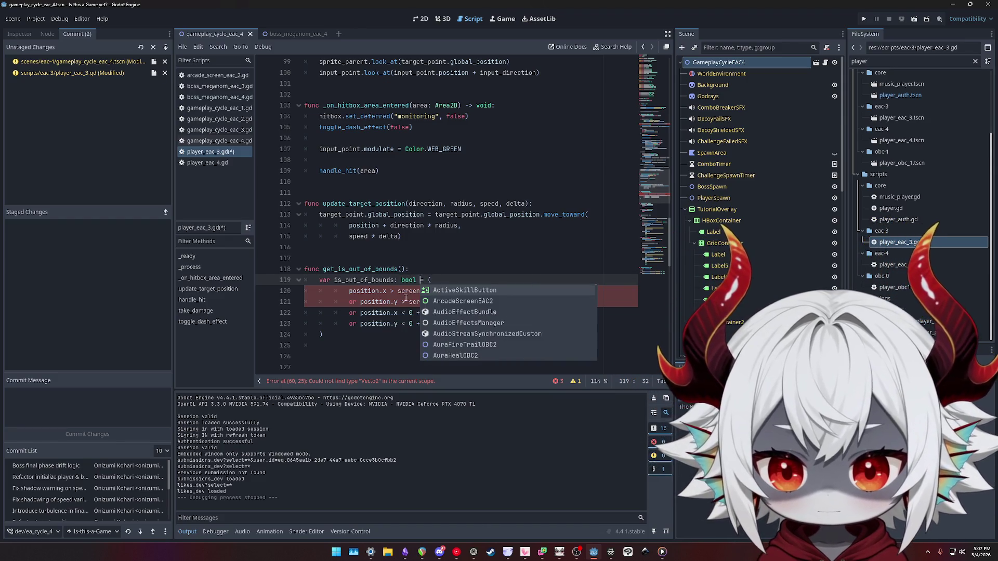
{"action": "key", "text": "Escape"}
{"action": "key", "text": "Down"}
{"action": "key", "text": "Home"}
{"action": "key", "text": "Home"}
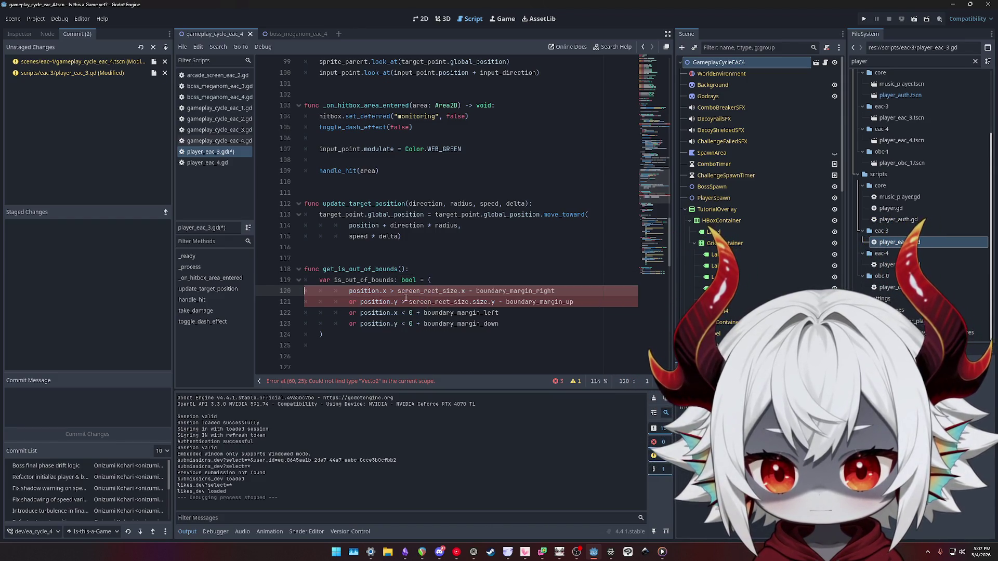
{"action": "key", "text": "Up"}
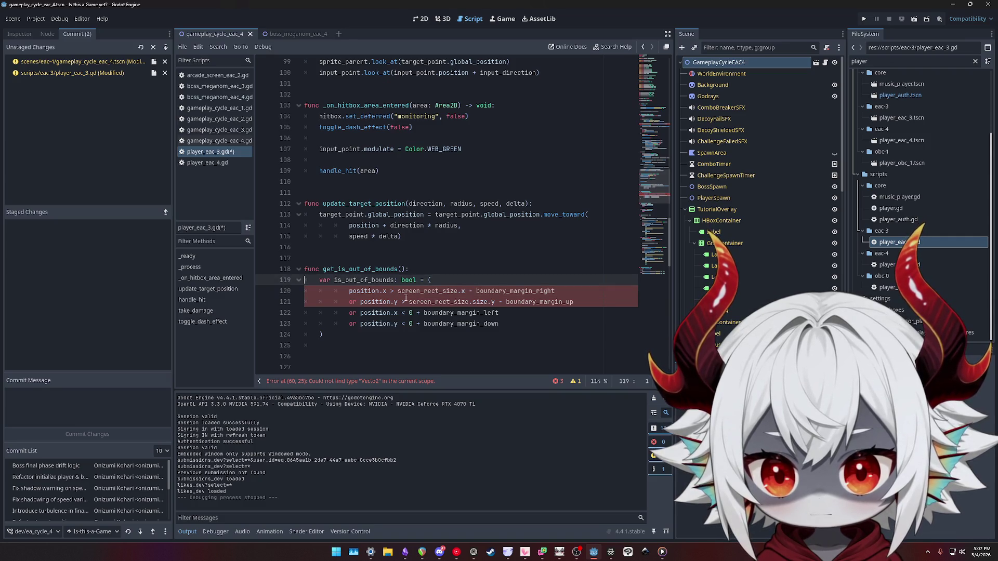
{"action": "scroll", "coordinate": [421, 291], "scroll_direction": "up", "scroll_amount": 18}
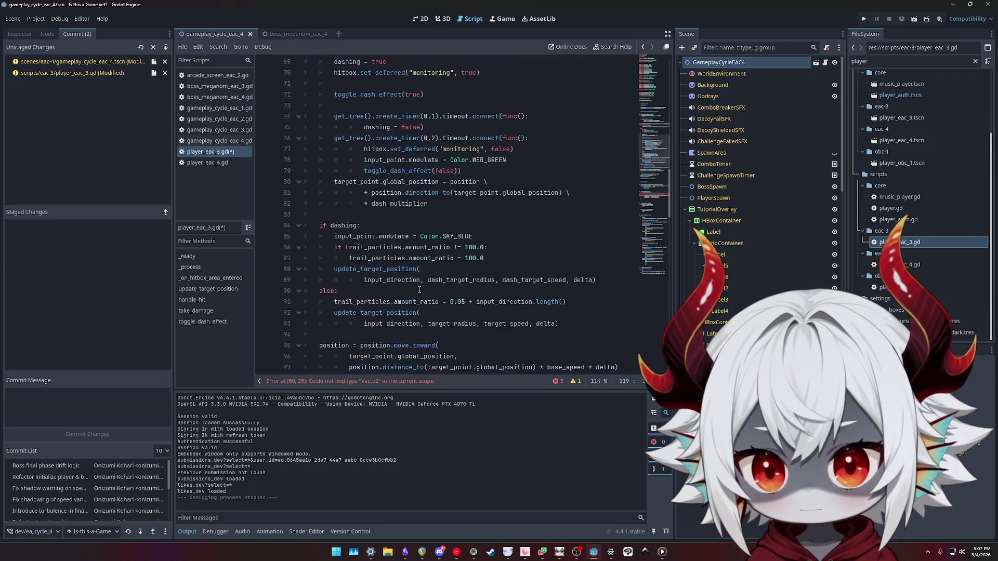
Correct Vecto2 to Vector2 and remove .size after screen_rect_size in the input_direction line
{"action": "left_click", "coordinate": [422, 225]}
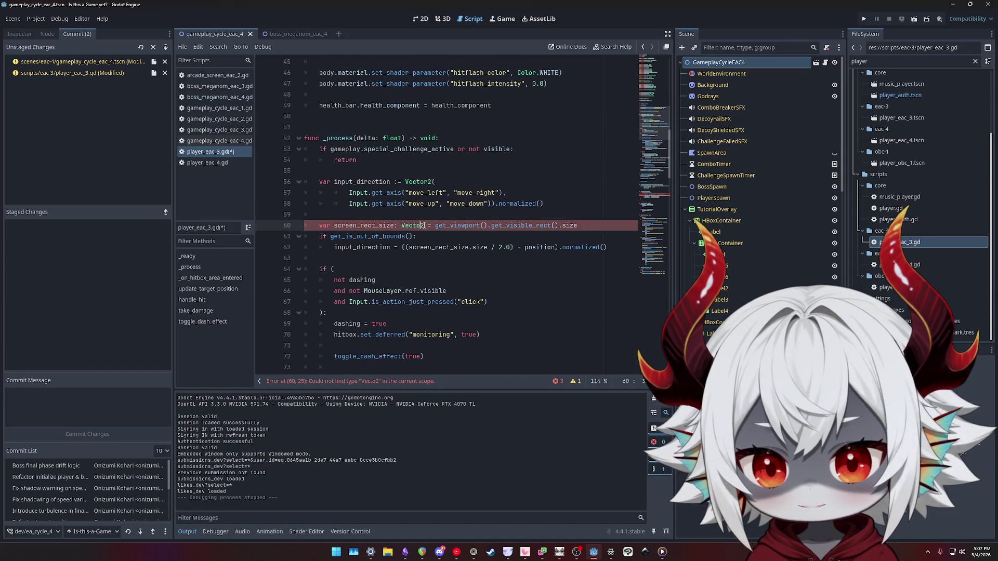
{"action": "type", "text": "r"}
{"action": "left_click", "coordinate": [590, 227]}
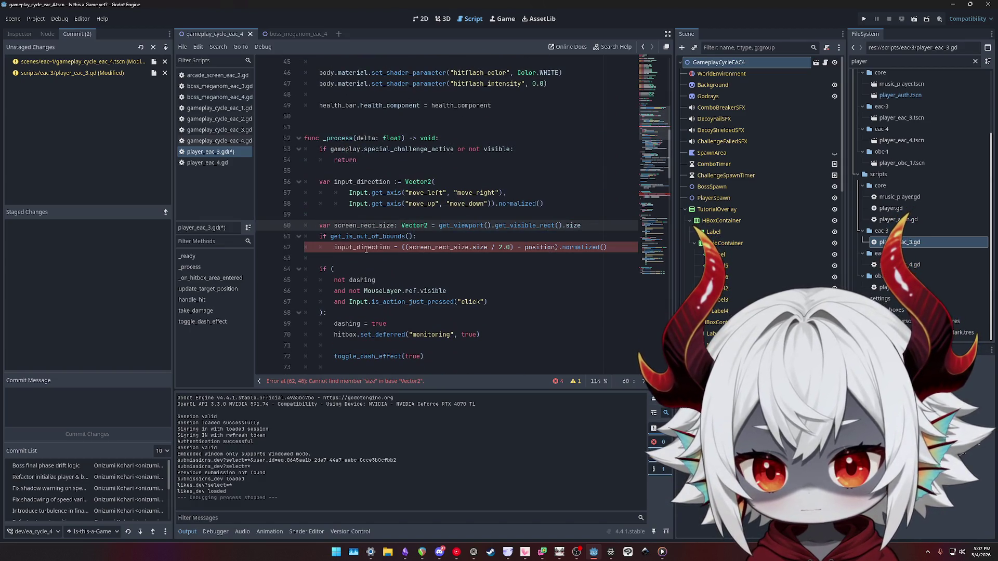
{"action": "double_click", "coordinate": [439, 248]}
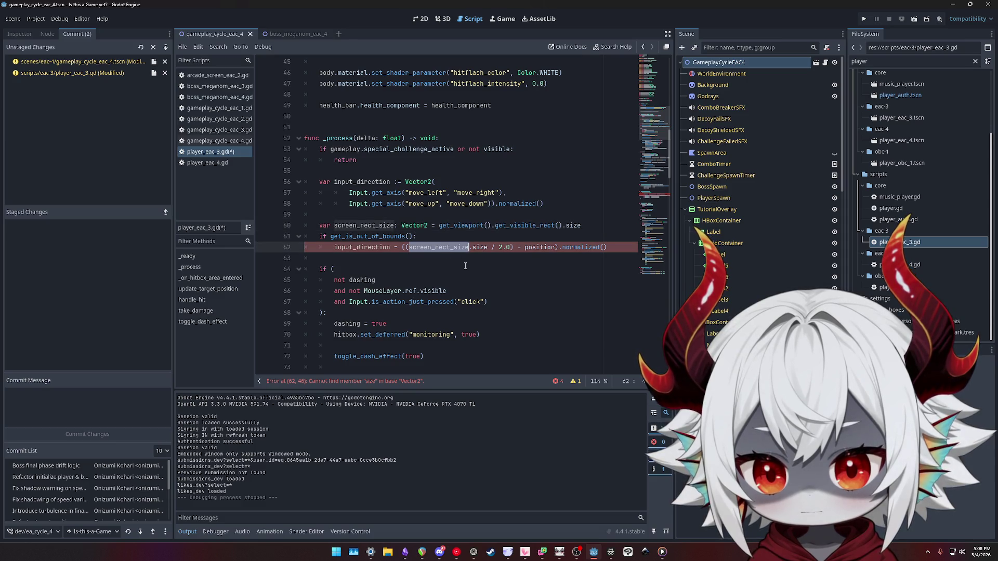
{"action": "double_click", "coordinate": [480, 247]}
{"action": "key", "text": "BackSpace"}
{"action": "key", "text": "BackSpace"}
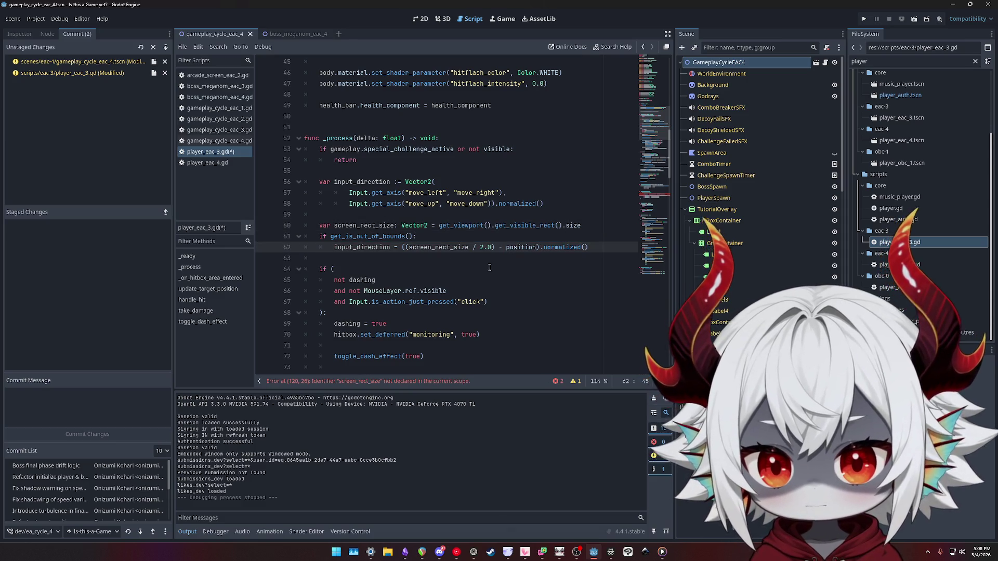
Save the player script and scroll down to get_is_out_of_bounds()
{"action": "key", "text": "ctrl+s"}
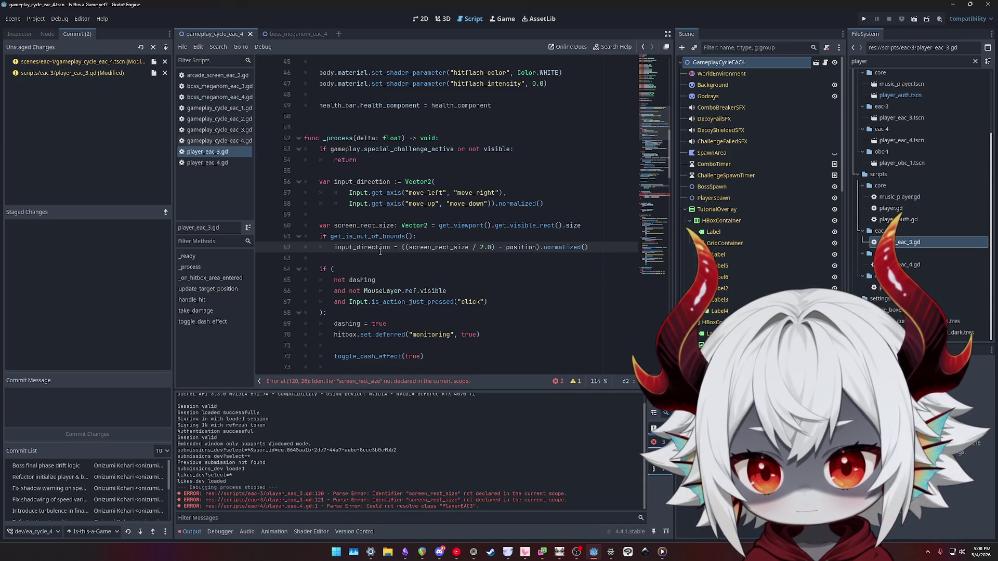
{"action": "left_click", "coordinate": [349, 236]}
{"action": "scroll", "coordinate": [402, 259], "scroll_direction": "down", "scroll_amount": 1}
{"action": "scroll", "coordinate": [402, 258], "scroll_direction": "down", "scroll_amount": 15}
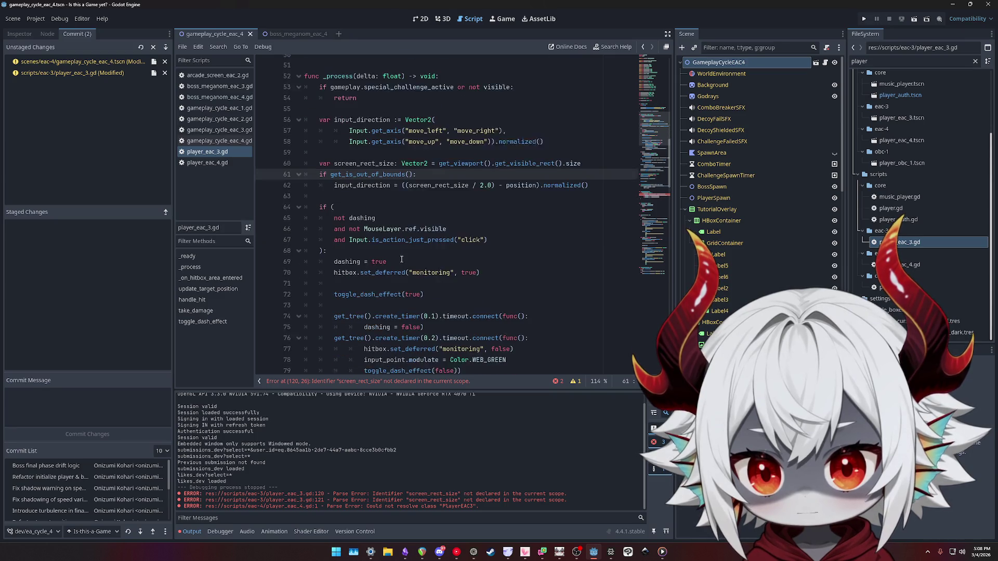
{"action": "scroll", "coordinate": [401, 259], "scroll_direction": "down", "scroll_amount": 4}
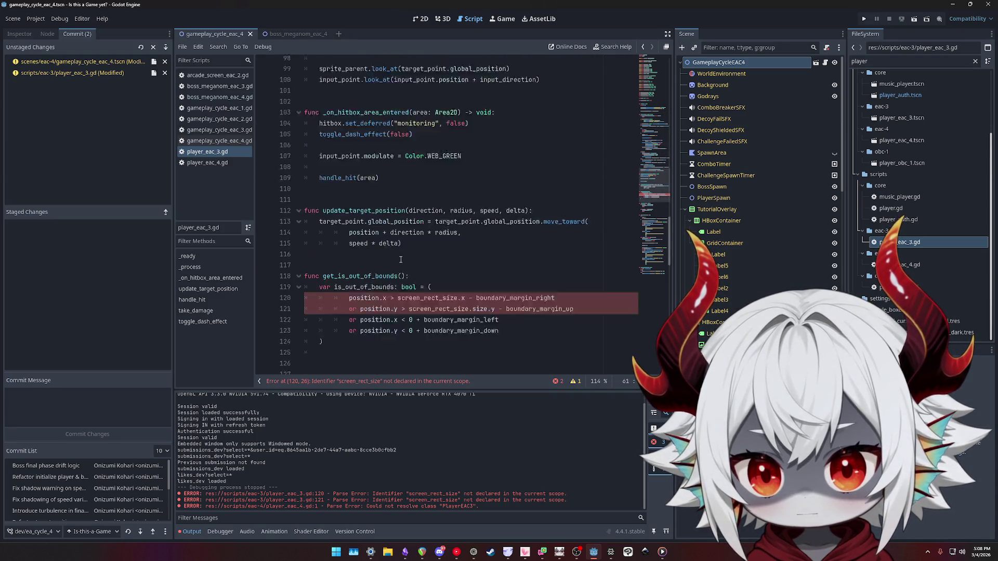
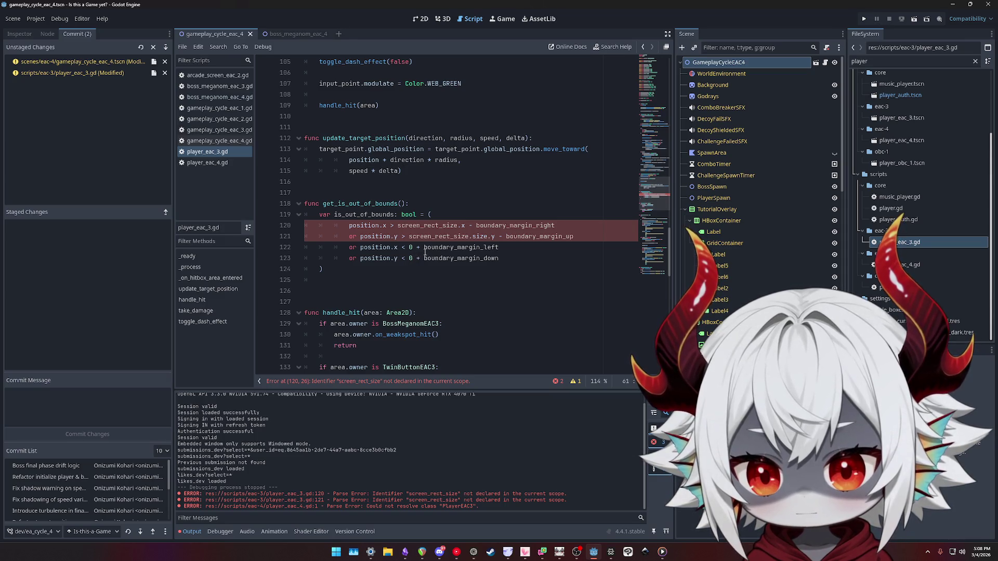
Inspect the right-edge check on line 120 and remove the extra blank line after the bounds check
{"action": "double_click", "coordinate": [365, 225]}
{"action": "double_click", "coordinate": [426, 226]}
{"action": "double_click", "coordinate": [509, 226]}
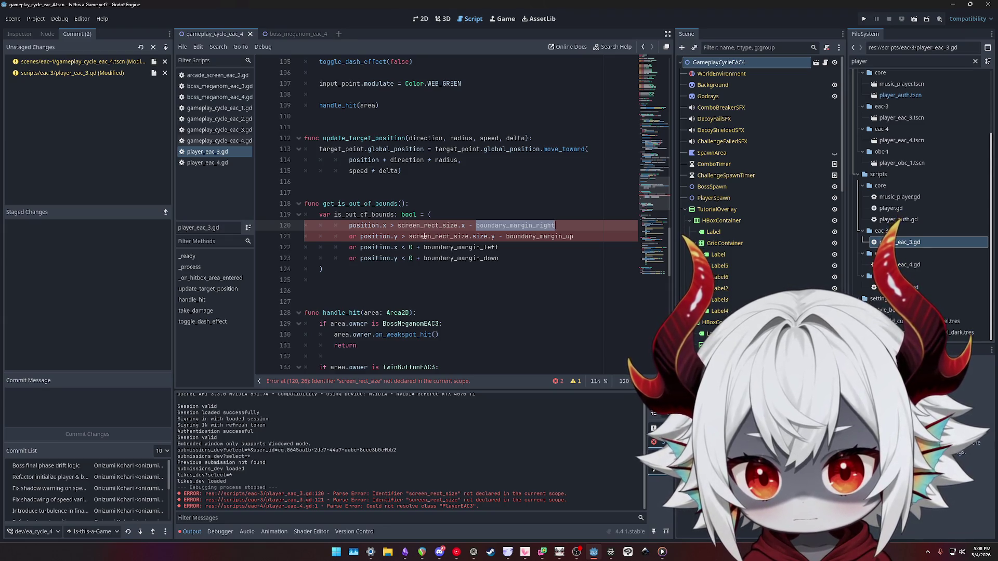
{"action": "double_click", "coordinate": [426, 225]}
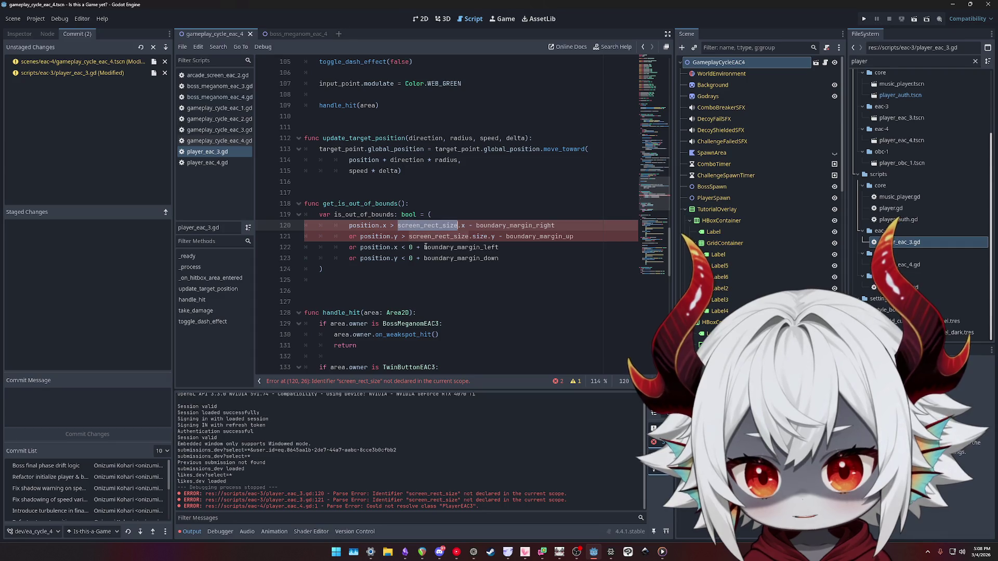
{"action": "left_click", "coordinate": [381, 270]}
{"action": "left_click", "coordinate": [352, 281]}
{"action": "key", "text": "BackSpace"}
Trace screen_rect_size from line 120 back to its declaration
{"action": "scroll", "coordinate": [349, 285], "scroll_direction": "down", "scroll_amount": 4}
{"action": "scroll", "coordinate": [388, 262], "scroll_direction": "up", "scroll_amount": 15}
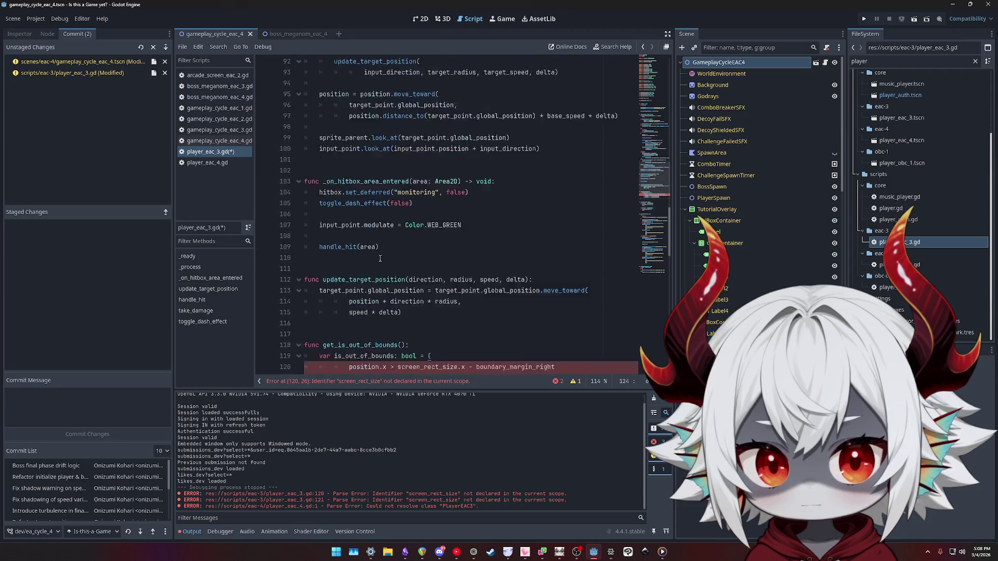
{"action": "scroll", "coordinate": [379, 262], "scroll_direction": "down", "scroll_amount": 13}
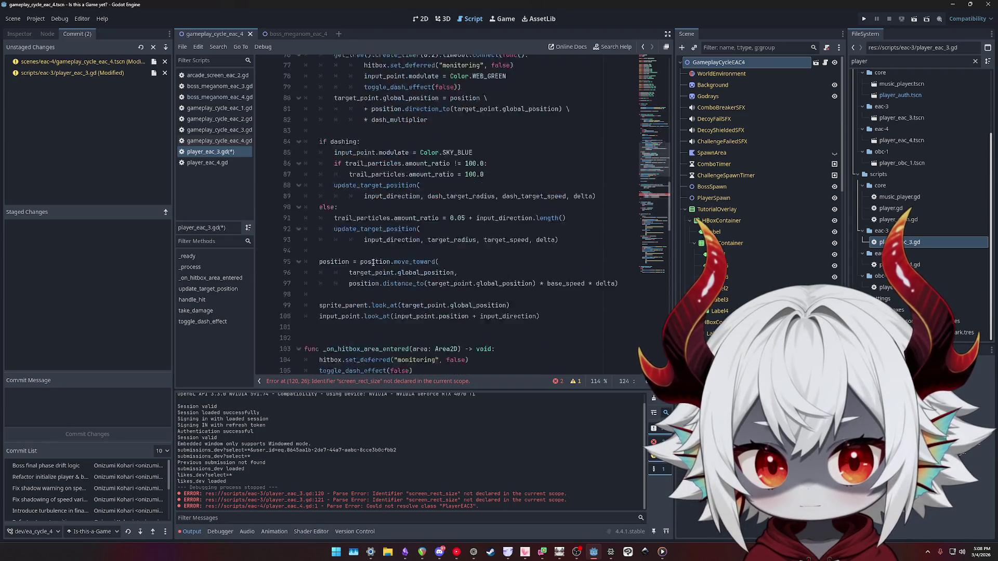
{"action": "scroll", "coordinate": [372, 263], "scroll_direction": "down", "scroll_amount": 3}
{"action": "double_click", "coordinate": [364, 192]}
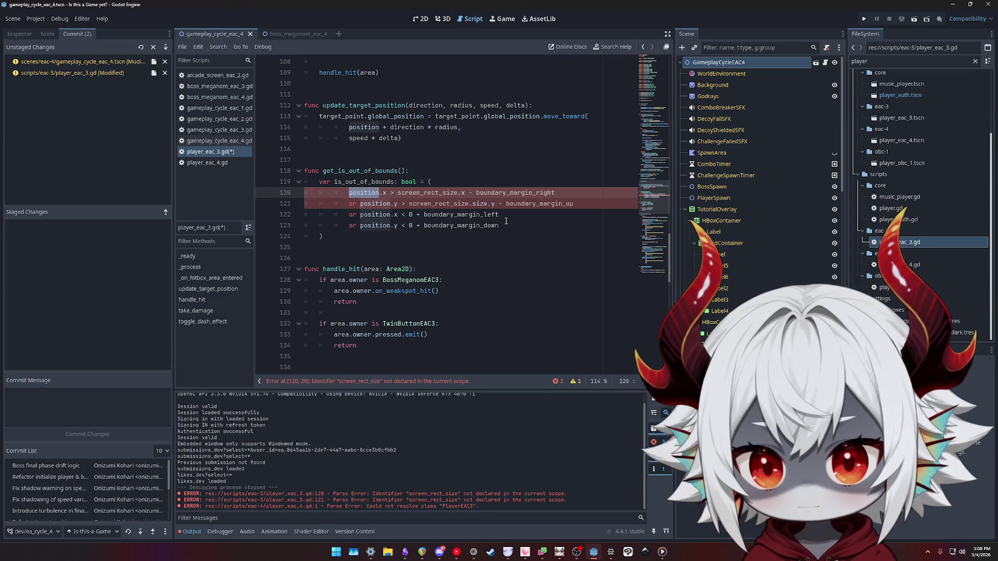
{"action": "double_click", "coordinate": [428, 193]}
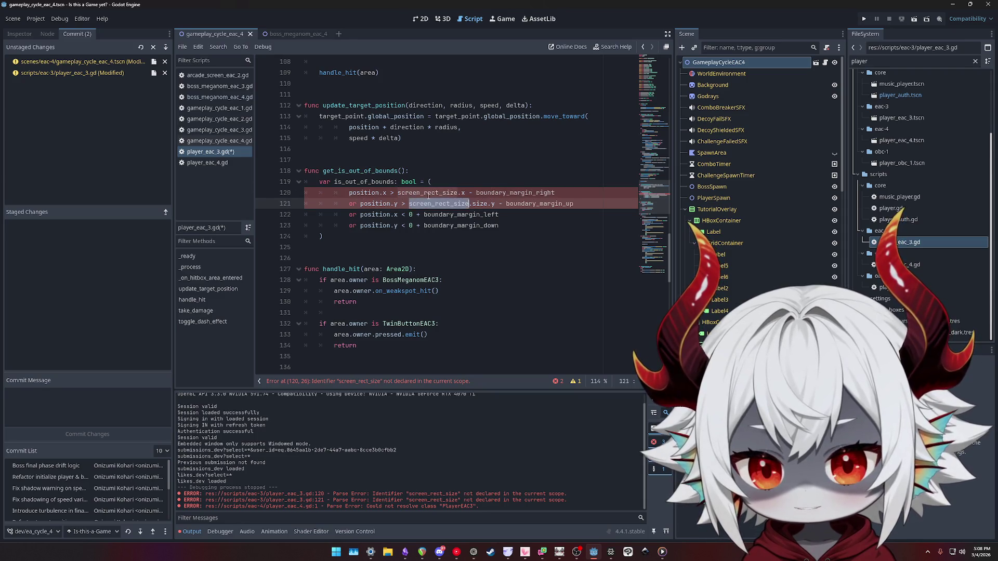
{"action": "scroll", "coordinate": [437, 229], "scroll_direction": "up", "scroll_amount": 15}
{"action": "scroll", "coordinate": [446, 253], "scroll_direction": "up", "scroll_amount": 4}
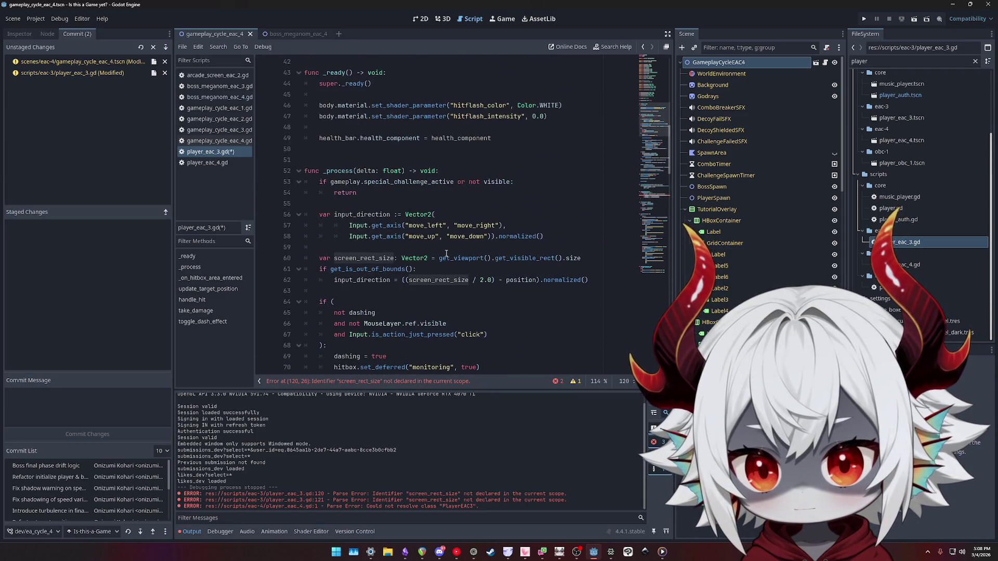
{"action": "scroll", "coordinate": [446, 253], "scroll_direction": "down", "scroll_amount": 3}
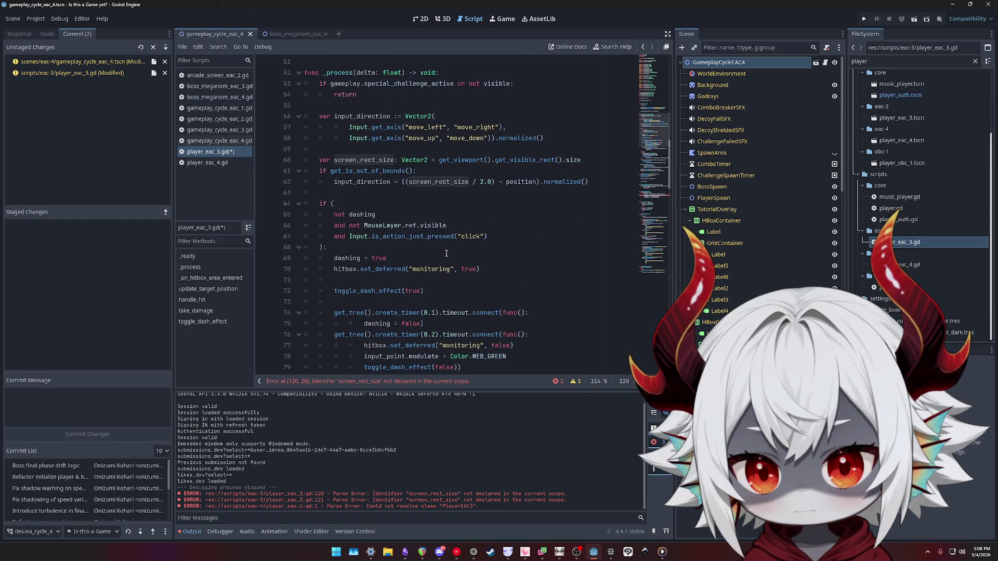
{"action": "double_click", "coordinate": [356, 160]}
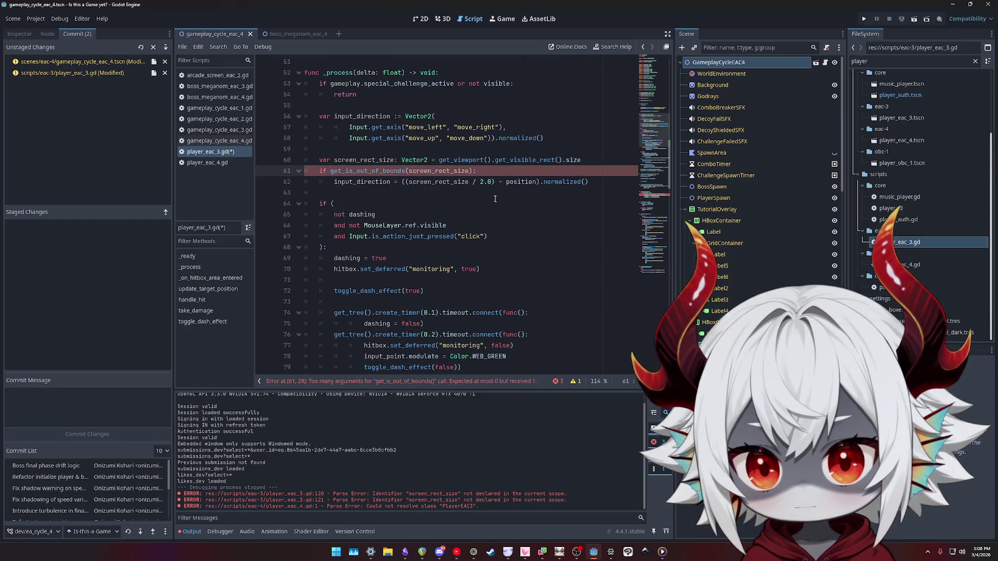
{"action": "scroll", "coordinate": [471, 203], "scroll_direction": "down", "scroll_amount": 15}
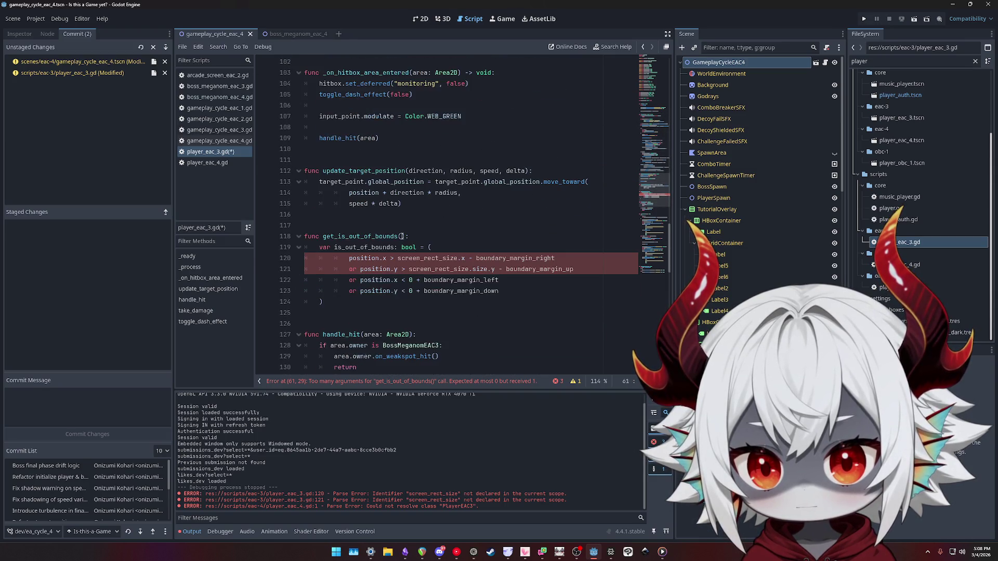
Add a bounds parameter to get_is_out_of_bounds and use bounds instead of screen_rect_size on lines 120–121
{"action": "left_click", "coordinate": [400, 236]}
{"action": "type", "text": "bounds"}
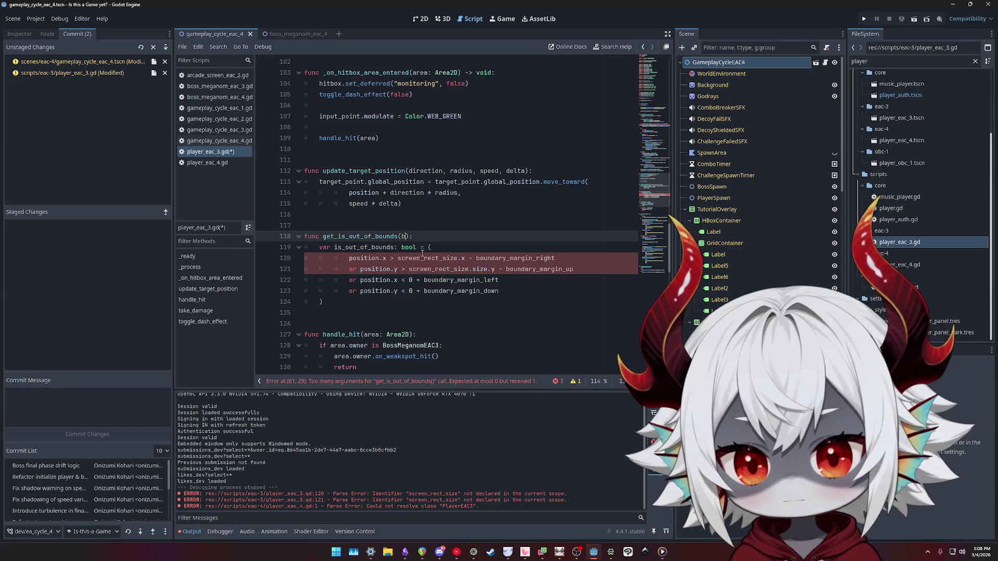
{"action": "left_click", "coordinate": [422, 247]}
{"action": "left_click", "coordinate": [422, 256]}
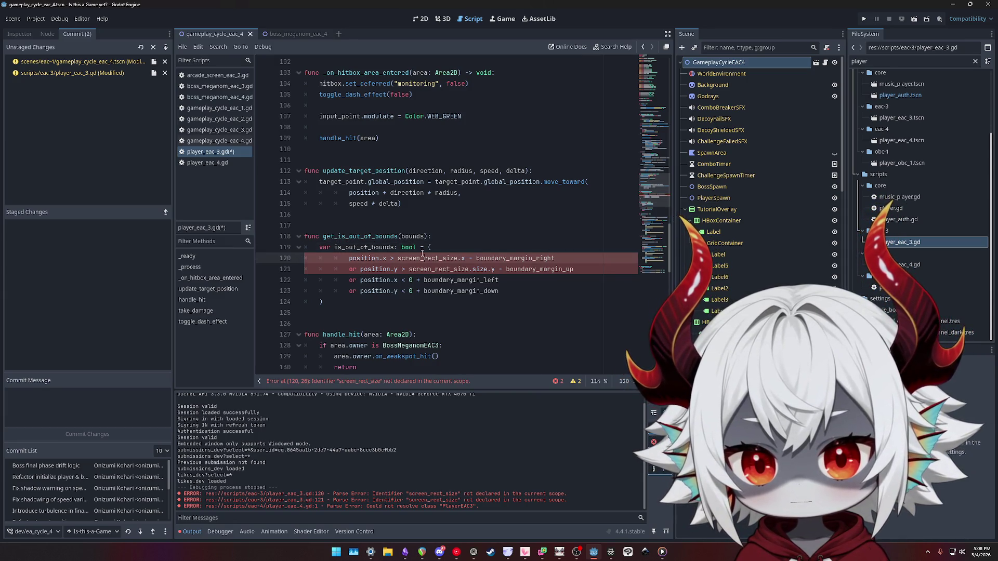
{"action": "double_click", "coordinate": [422, 256]}
{"action": "type", "text": "bounds"}
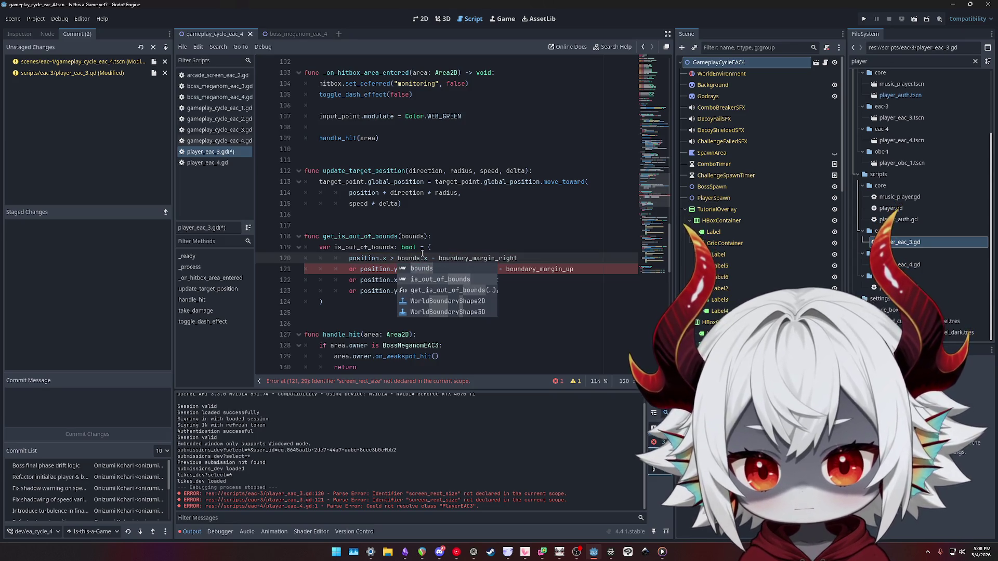
{"action": "key", "text": "Down"}
{"action": "key", "text": "ctrl+shift+Right"}
{"action": "key", "text": "ctrl+shift+Right"}
{"action": "key", "text": "ctrl+shift+Right"}
{"action": "type", "text": "bounds"}
{"action": "left_click", "coordinate": [549, 263]}
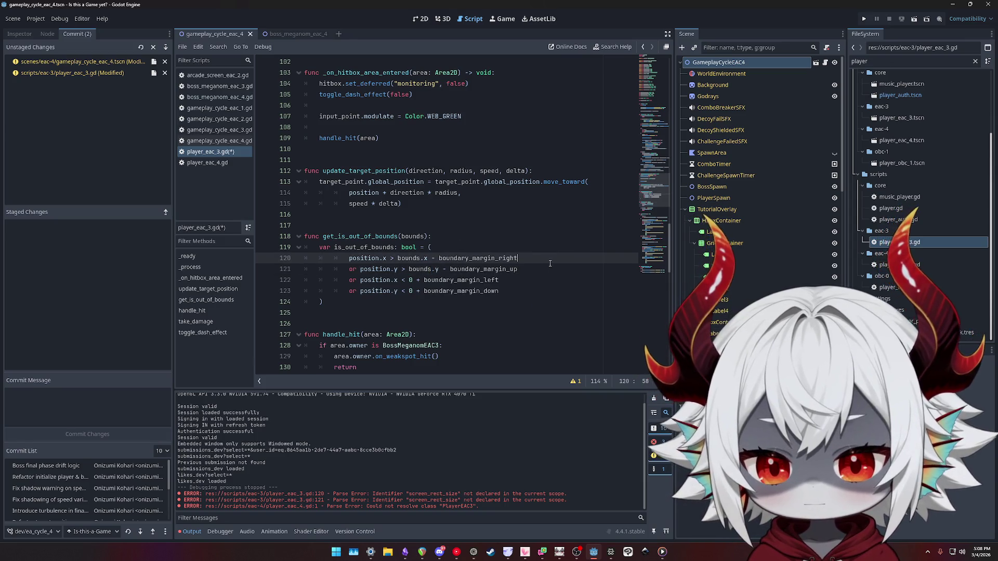
{"action": "left_click", "coordinate": [552, 272]}
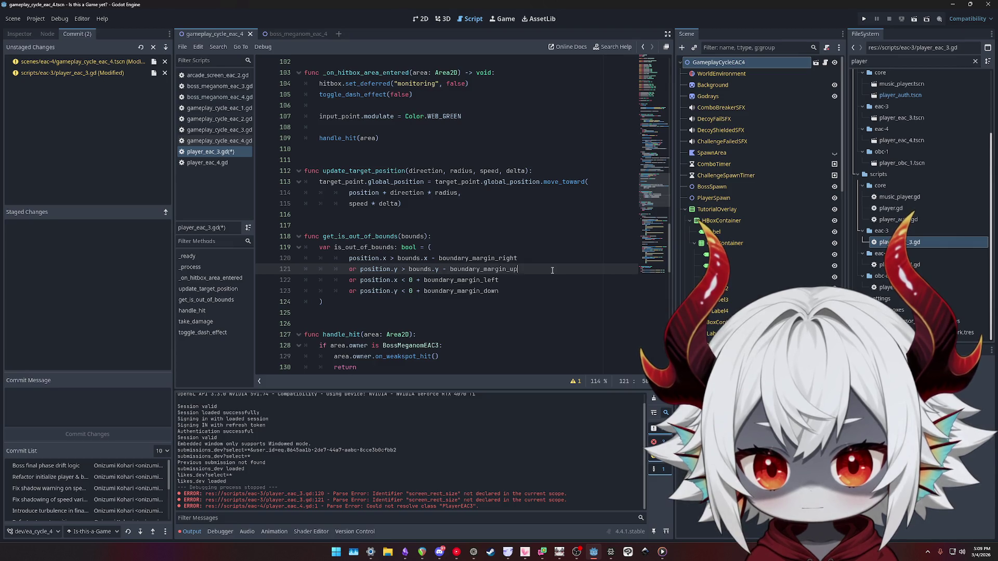
Rename screen_rect_size to boundary_size in _process's declaration and if condition, and save
{"action": "key", "text": "ctrl+s"}
{"action": "scroll", "coordinate": [434, 258], "scroll_direction": "up", "scroll_amount": 10}
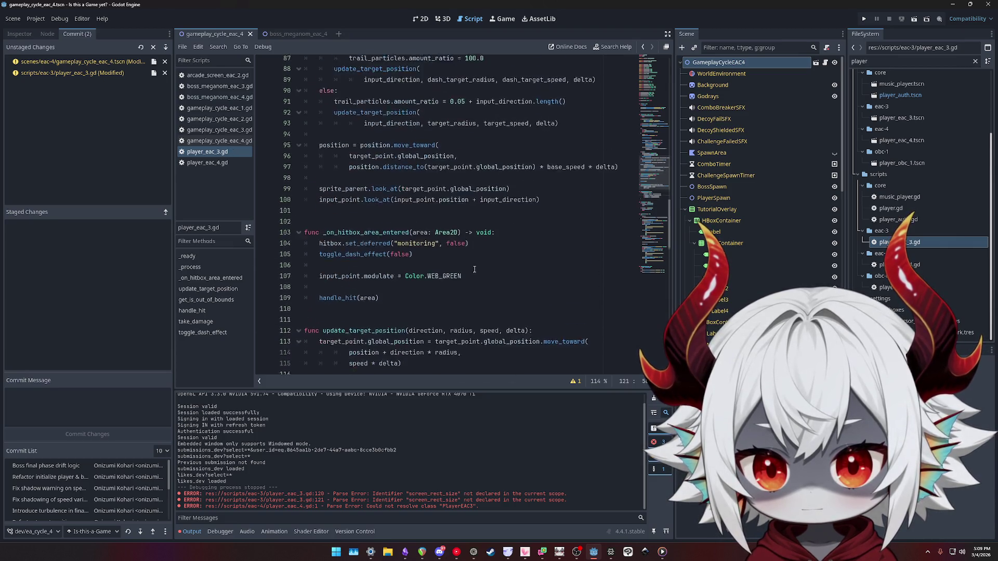
{"action": "scroll", "coordinate": [433, 258], "scroll_direction": "up", "scroll_amount": 5}
{"action": "scroll", "coordinate": [414, 254], "scroll_direction": "up", "scroll_amount": 4}
{"action": "scroll", "coordinate": [405, 251], "scroll_direction": "down", "scroll_amount": 12}
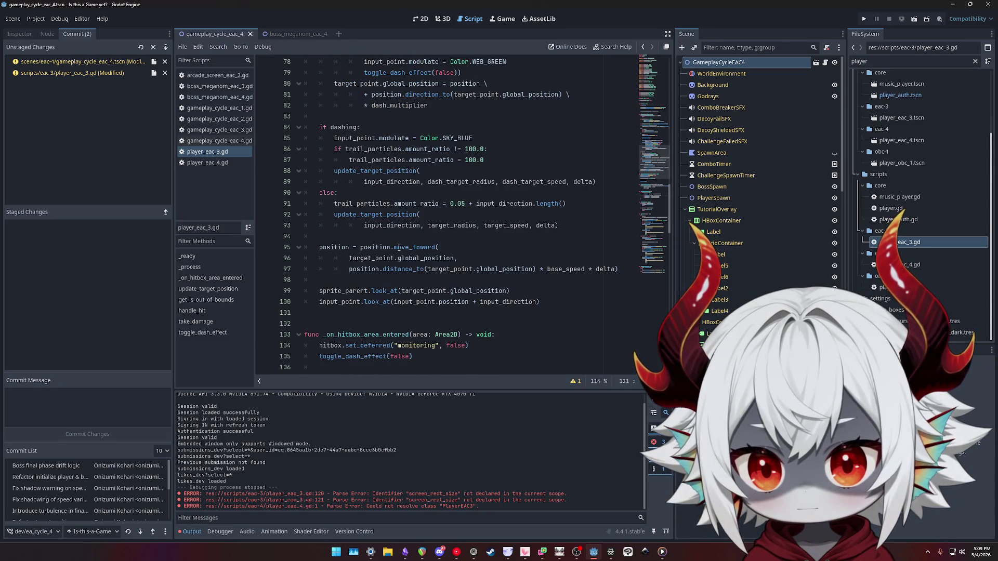
{"action": "scroll", "coordinate": [399, 248], "scroll_direction": "down", "scroll_amount": 4}
{"action": "scroll", "coordinate": [390, 243], "scroll_direction": "up", "scroll_amount": 11}
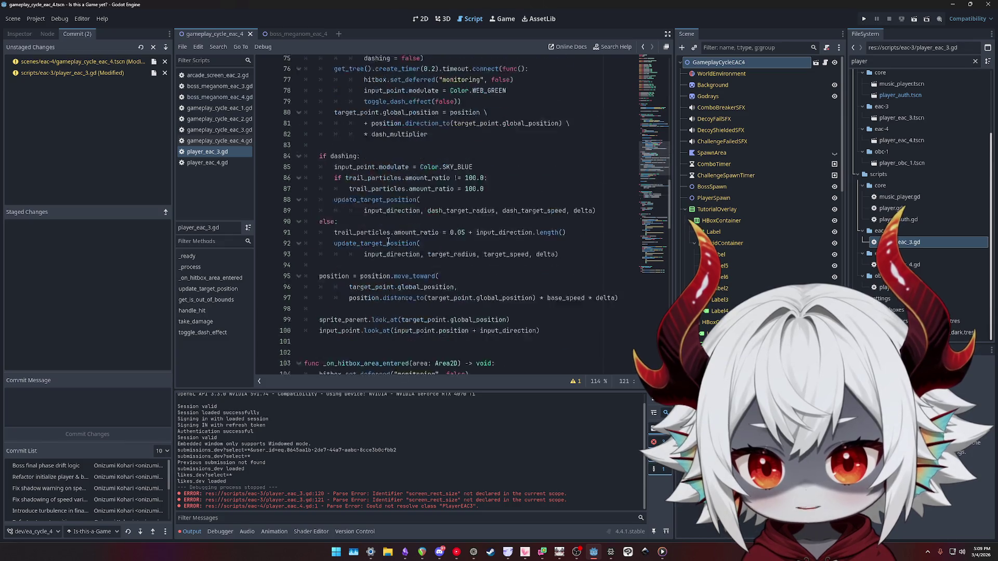
{"action": "scroll", "coordinate": [388, 241], "scroll_direction": "down", "scroll_amount": 3}
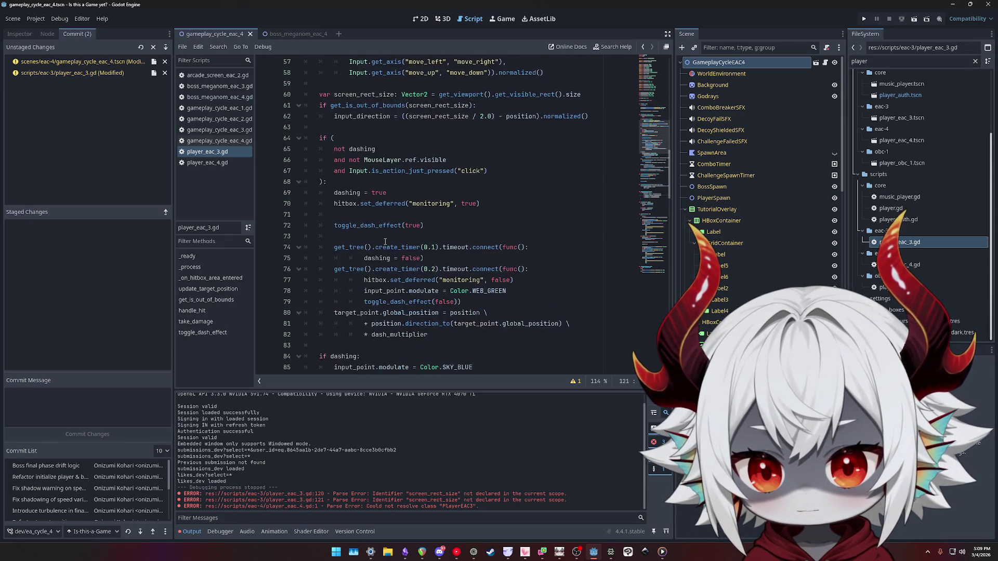
{"action": "scroll", "coordinate": [384, 241], "scroll_direction": "up", "scroll_amount": 5}
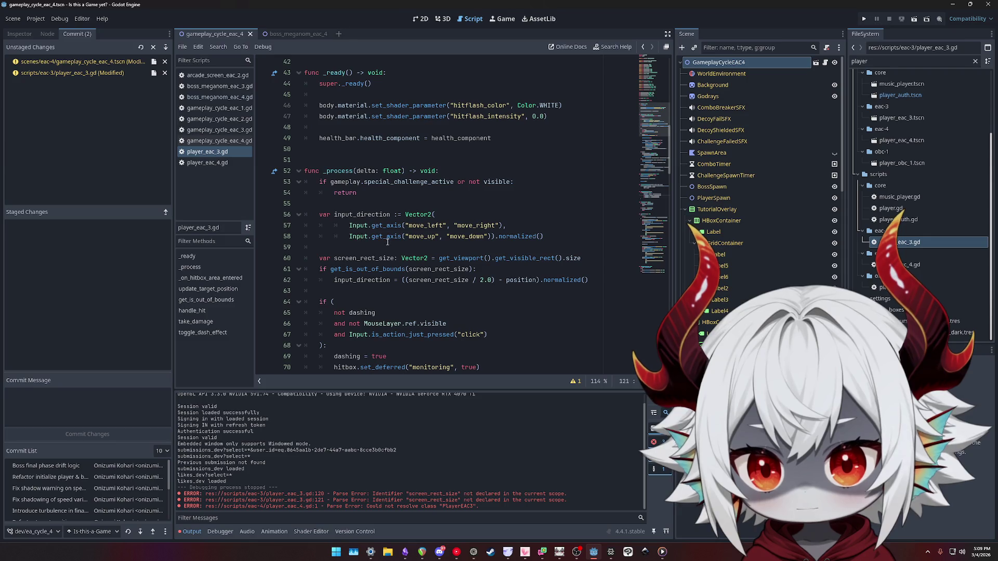
{"action": "double_click", "coordinate": [364, 257]}
{"action": "type", "text": "boundary_size"}
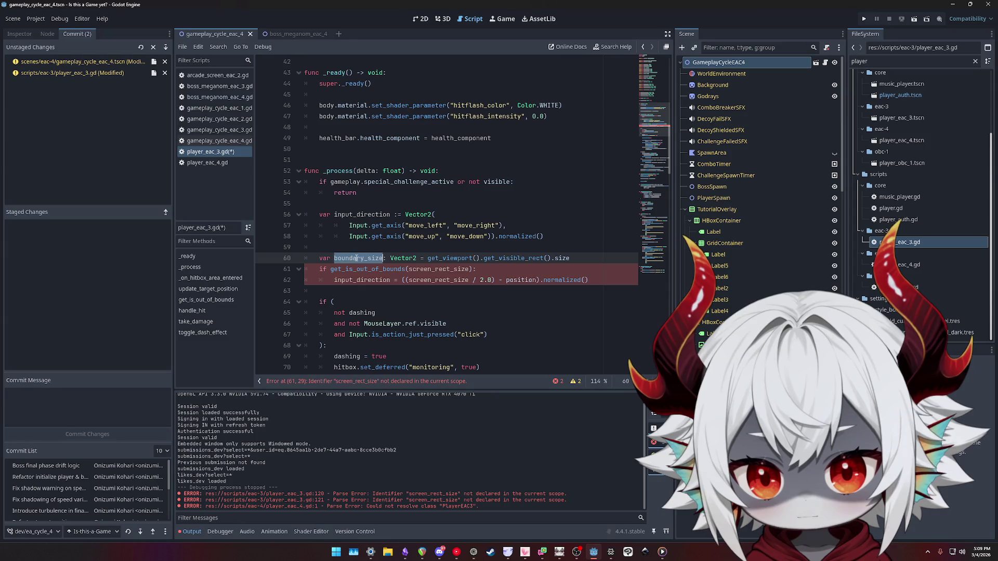
{"action": "double_click", "coordinate": [437, 268]}
{"action": "key", "text": "ctrl+d"}
{"action": "type", "text": "boundary_size"}
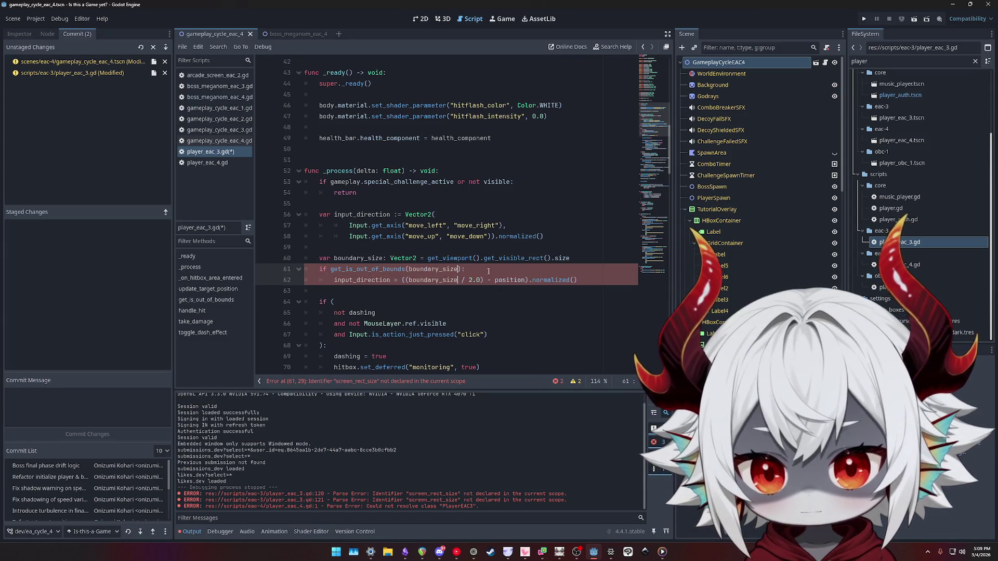
{"action": "key", "text": "ctrl+s"}
Change the condition's call from get_is_out_of_bounds to out_of_bounds(boundary_size)
{"action": "left_click", "coordinate": [355, 268]}
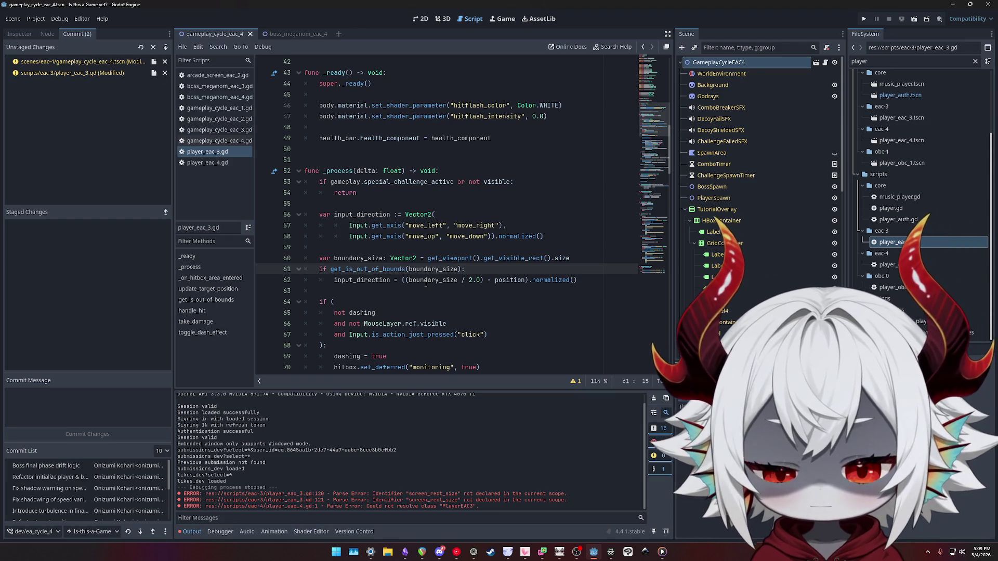
{"action": "key", "text": "ctrl+shift+Left"}
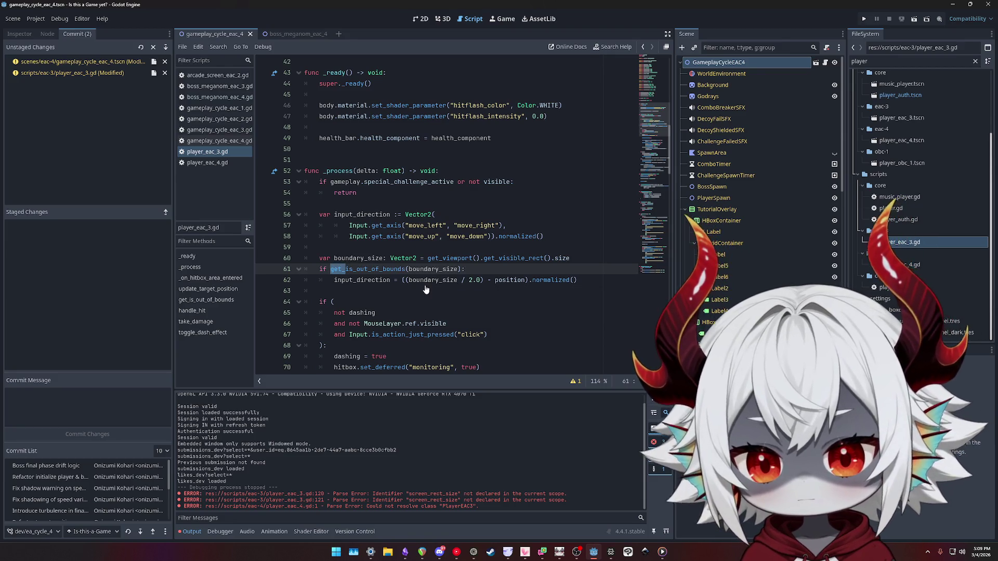
{"action": "key", "text": "BackSpace"}
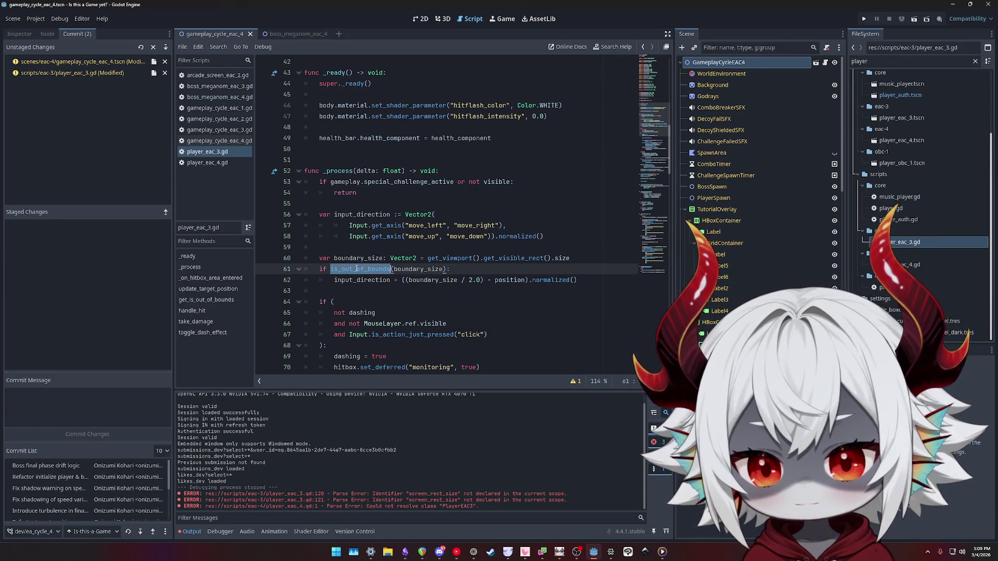
{"action": "key", "text": "ctrl+z"}
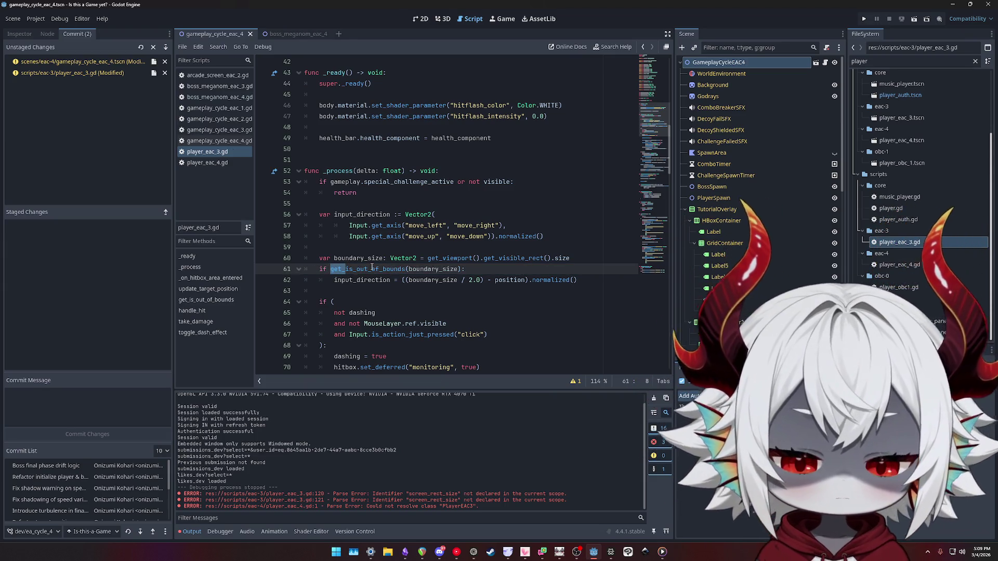
{"action": "double_click", "coordinate": [363, 269]}
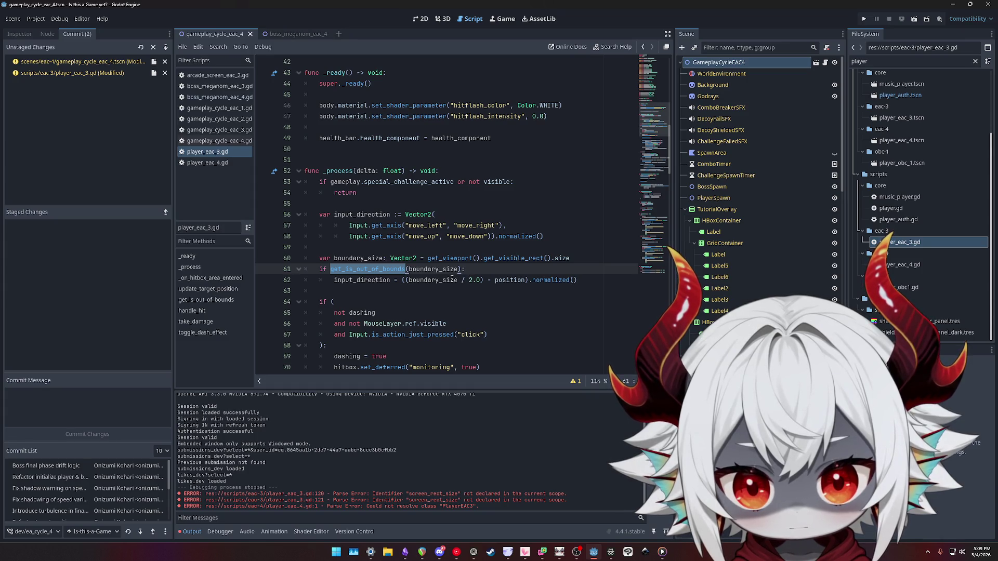
{"action": "left_click", "coordinate": [364, 270]}
{"action": "key", "text": "Left"}
{"action": "key", "text": "Left"}
{"action": "key", "text": "Left"}
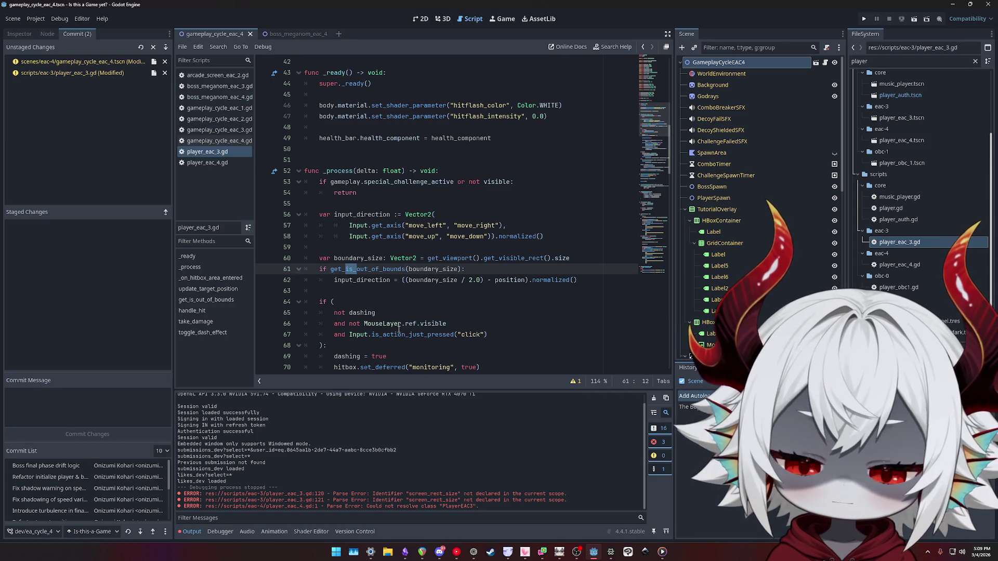
{"action": "key", "text": "shift+Left"}
{"action": "key", "text": "shift+Left"}
{"action": "key", "text": "shift+Left"}
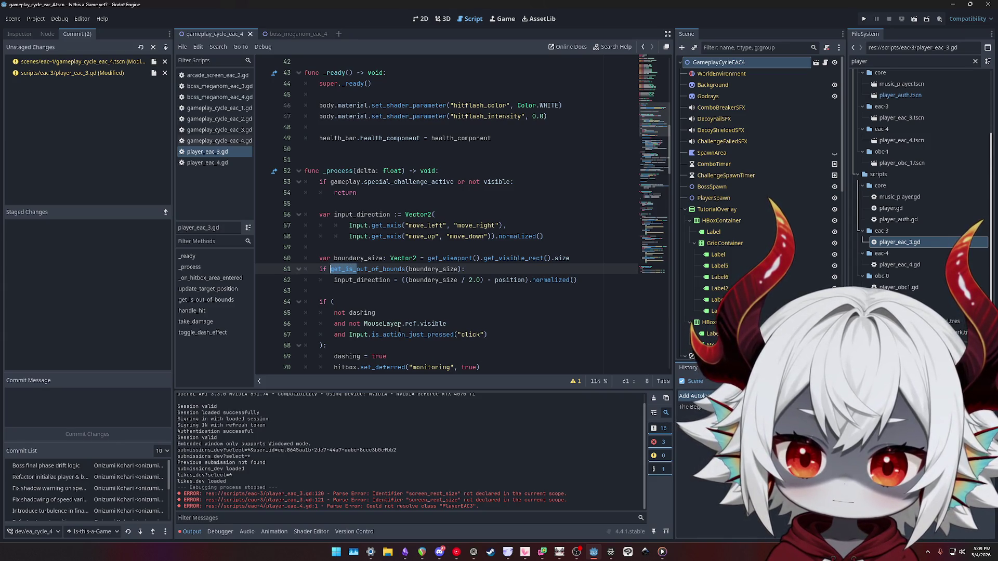
{"action": "key", "text": "Left"}
{"action": "key", "text": "ctrl+shift+Right"}
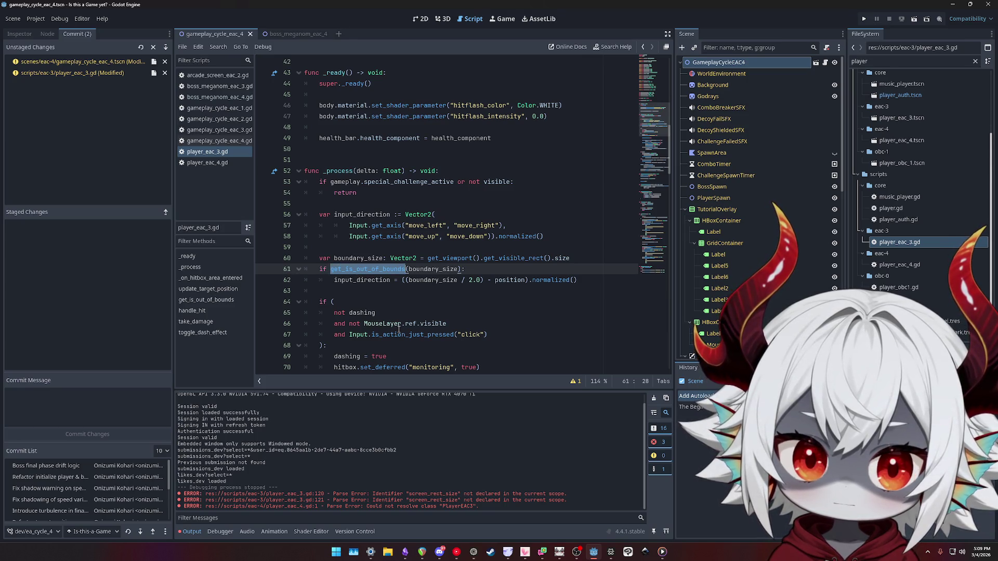
{"action": "type", "text": "out_of_bounds"}
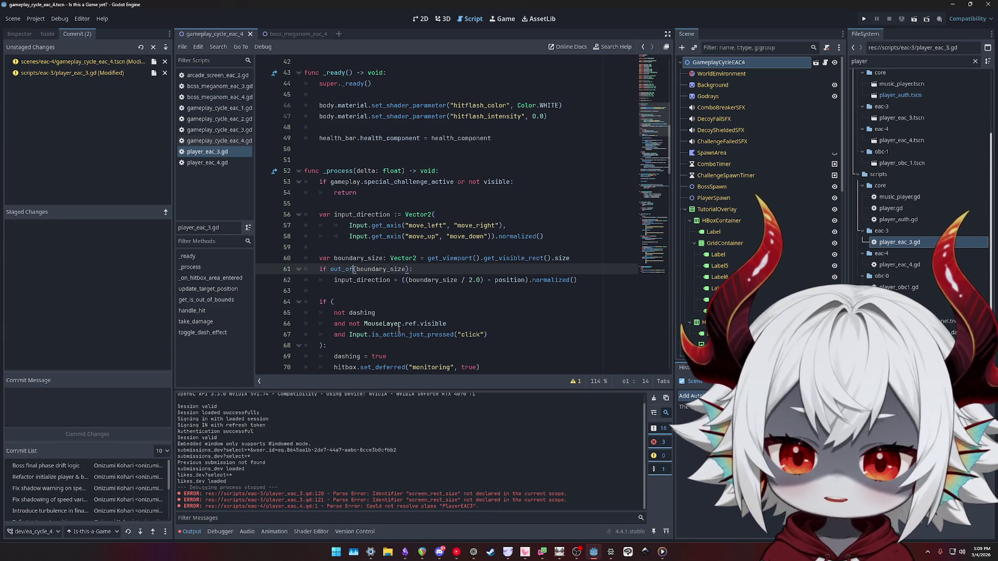
{"action": "key", "text": "Escape"}
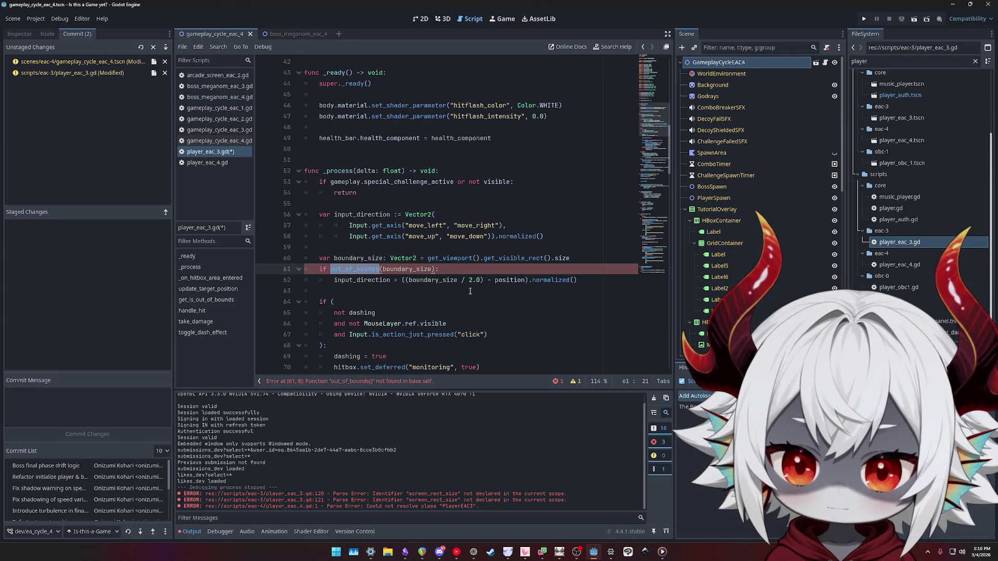
{"action": "scroll", "coordinate": [470, 291], "scroll_direction": "down", "scroll_amount": 15}
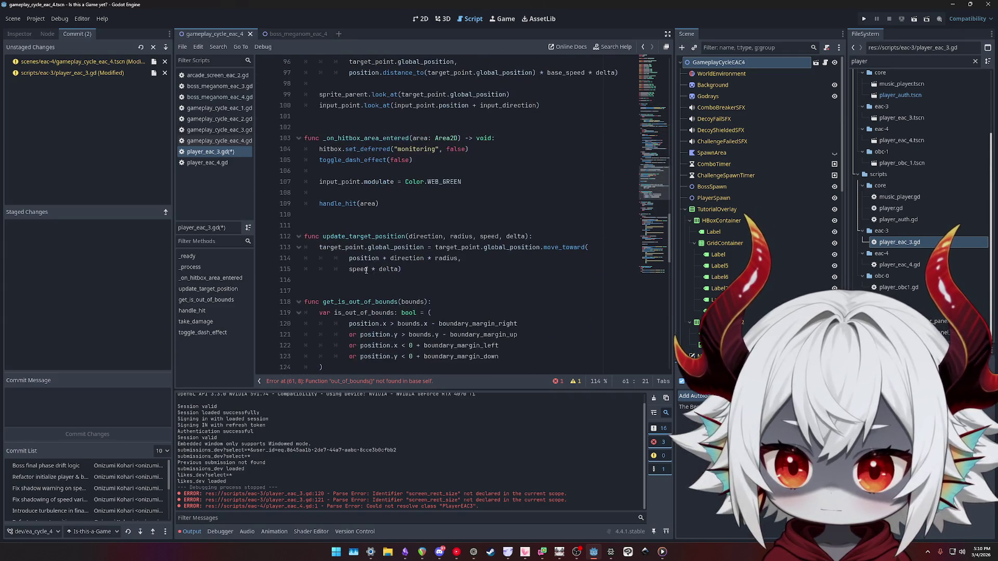
Rename the get_is_out_of_bounds function to out_of_bounds
{"action": "scroll", "coordinate": [364, 265], "scroll_direction": "down", "scroll_amount": 2}
{"action": "double_click", "coordinate": [347, 236]}
{"action": "type", "text": "out_of_bounds"}
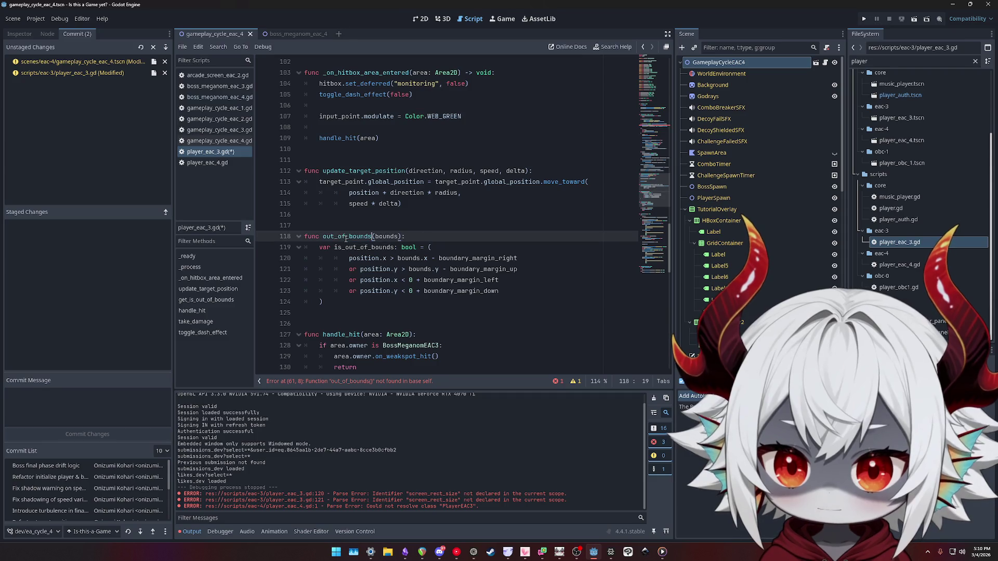
{"action": "left_click", "coordinate": [449, 236]}
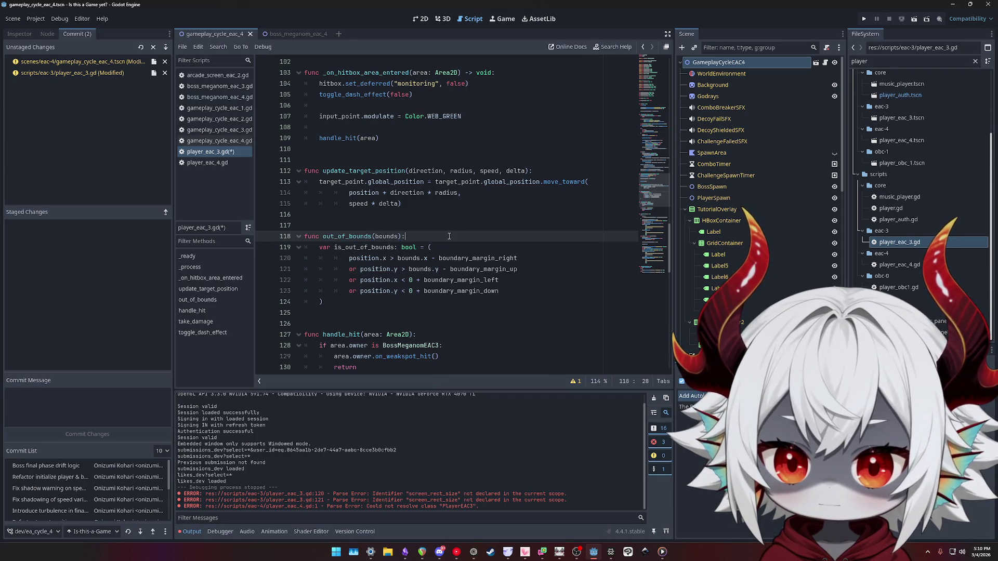
{"action": "double_click", "coordinate": [348, 235]}
{"action": "key", "text": "ctrl+c"}
{"action": "double_click", "coordinate": [358, 247]}
{"action": "key", "text": "ctrl+v"}
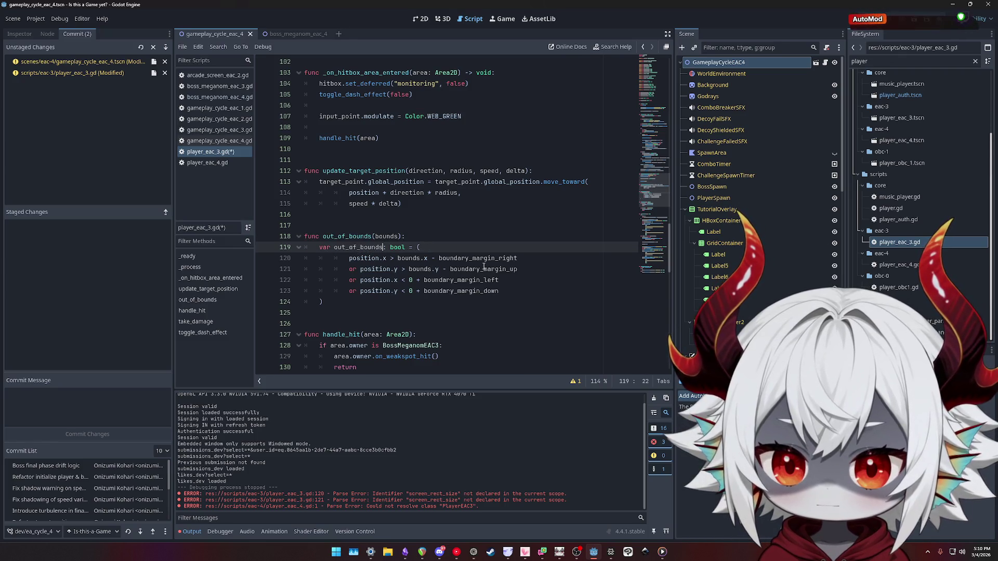
{"action": "double_click", "coordinate": [361, 247]}
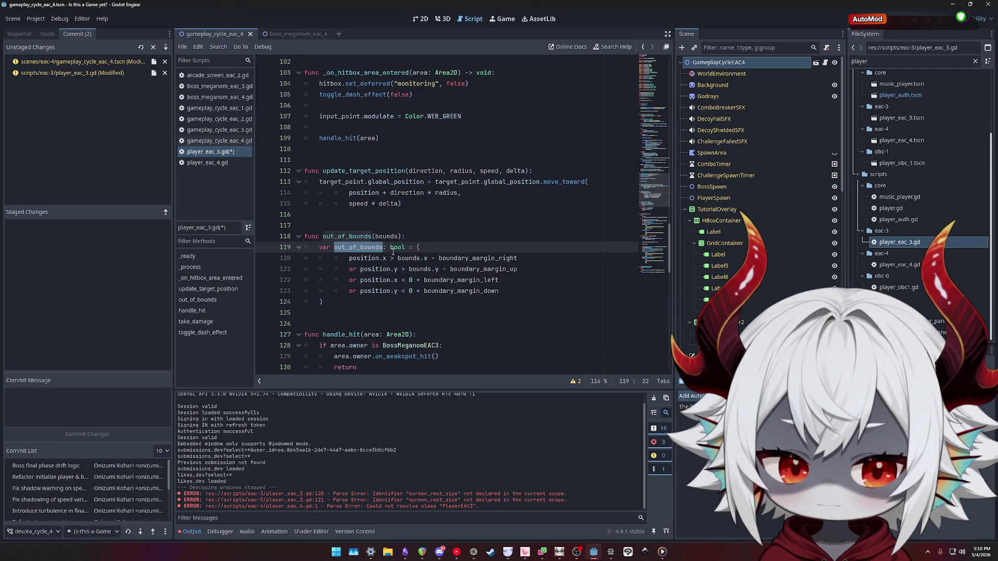
Try joining the boundary condition lines onto one line, then undo the join
{"action": "key", "text": "alt+Tab"}
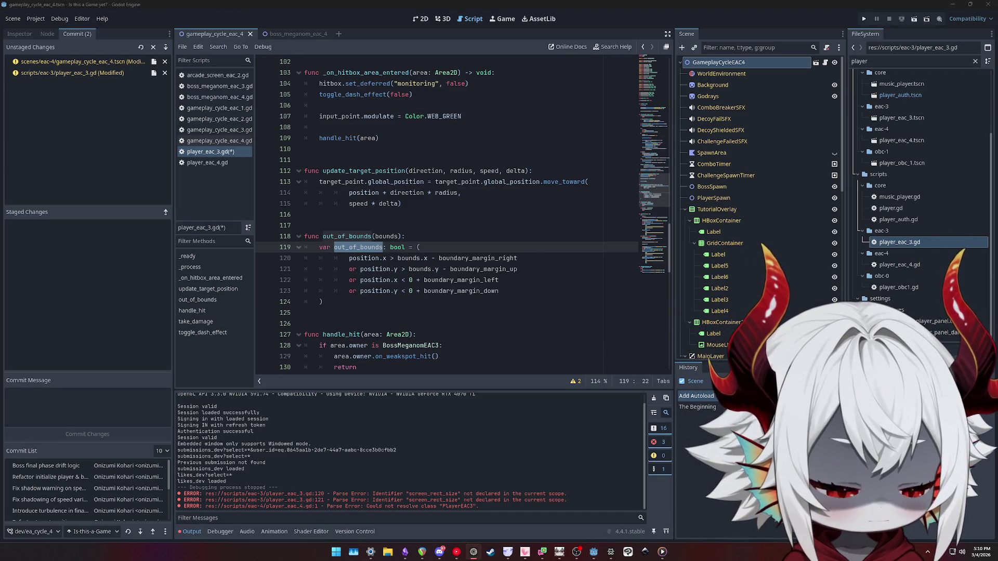
{"action": "key", "text": "alt+Tab"}
{"action": "left_click", "coordinate": [452, 257]}
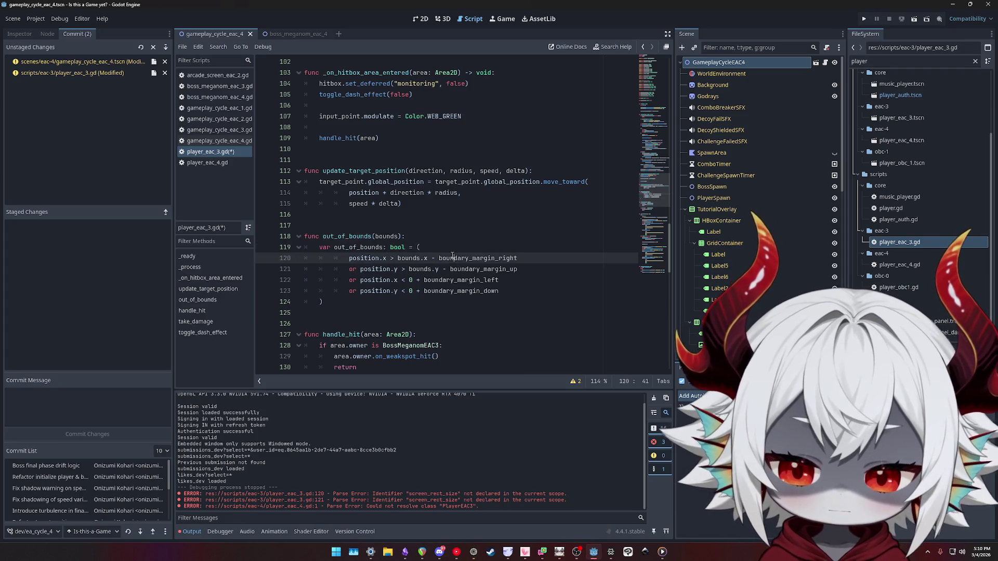
{"action": "left_click", "coordinate": [440, 245]}
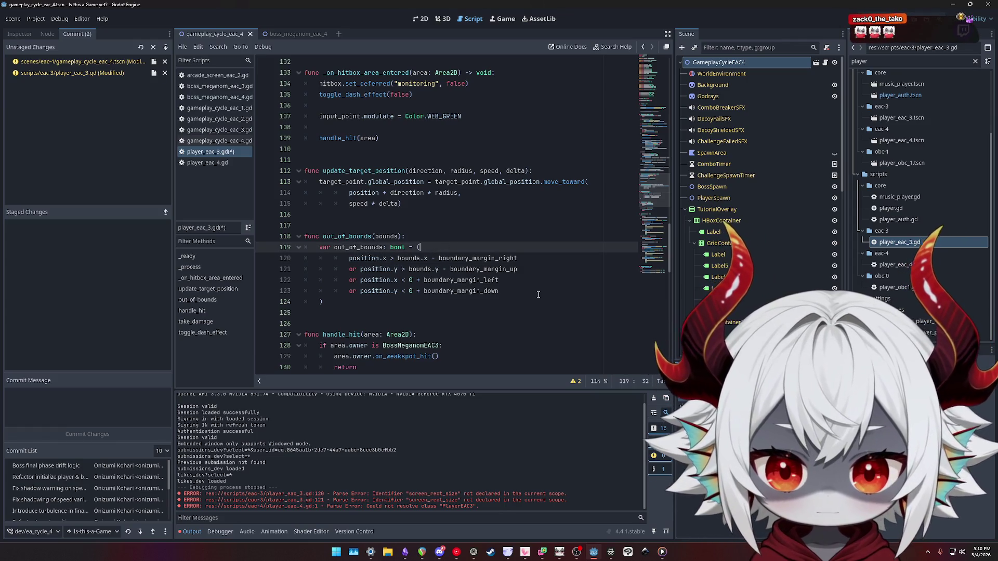
{"action": "left_click", "coordinate": [347, 258]}
{"action": "key", "text": "shift+Left"}
{"action": "key", "text": "shift+Left"}
{"action": "key", "text": "shift+Left"}
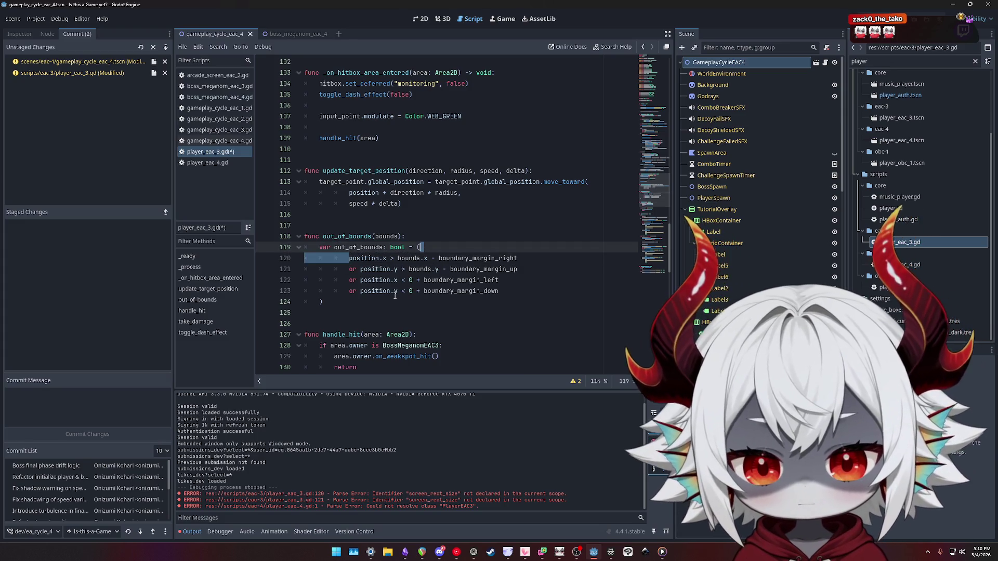
{"action": "key", "text": "BackSpace"}
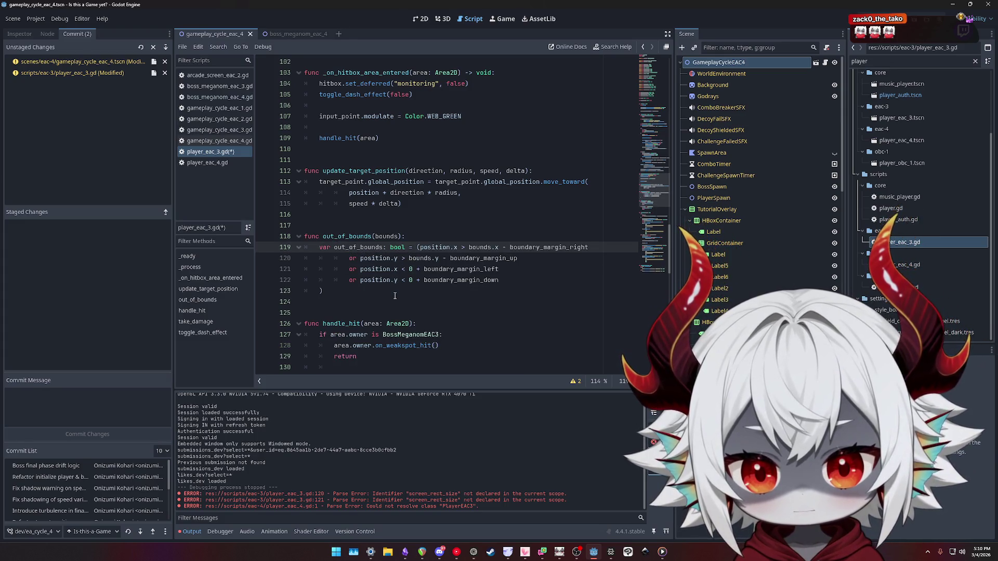
{"action": "key", "text": "Down"}
{"action": "key", "text": "Down"}
{"action": "key", "text": "Down"}
{"action": "key", "text": "Home"}
{"action": "key", "text": "BackSpace"}
{"action": "key", "text": "BackSpace"}
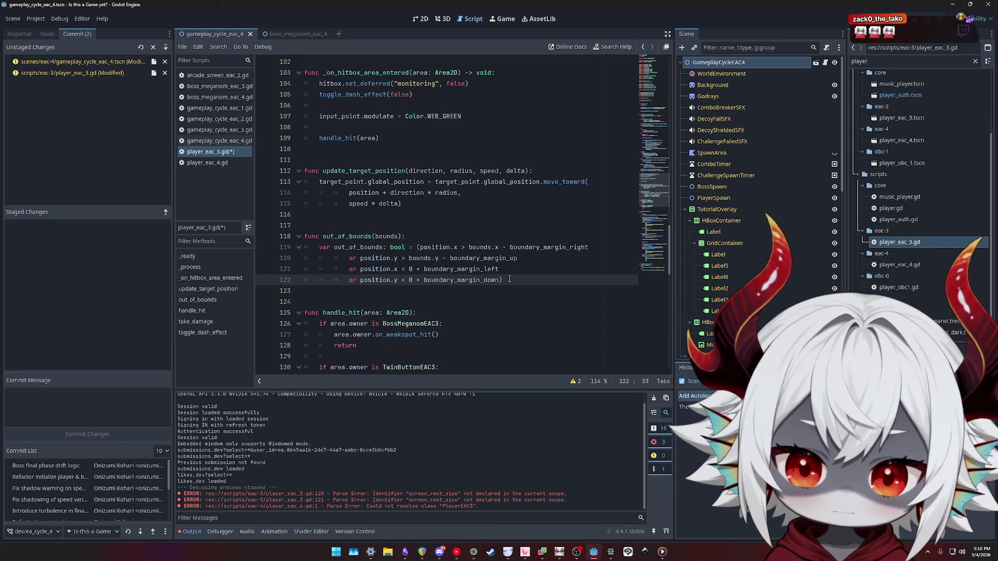
{"action": "key", "text": "ctrl+z"}
{"action": "key", "text": "ctrl+z"}
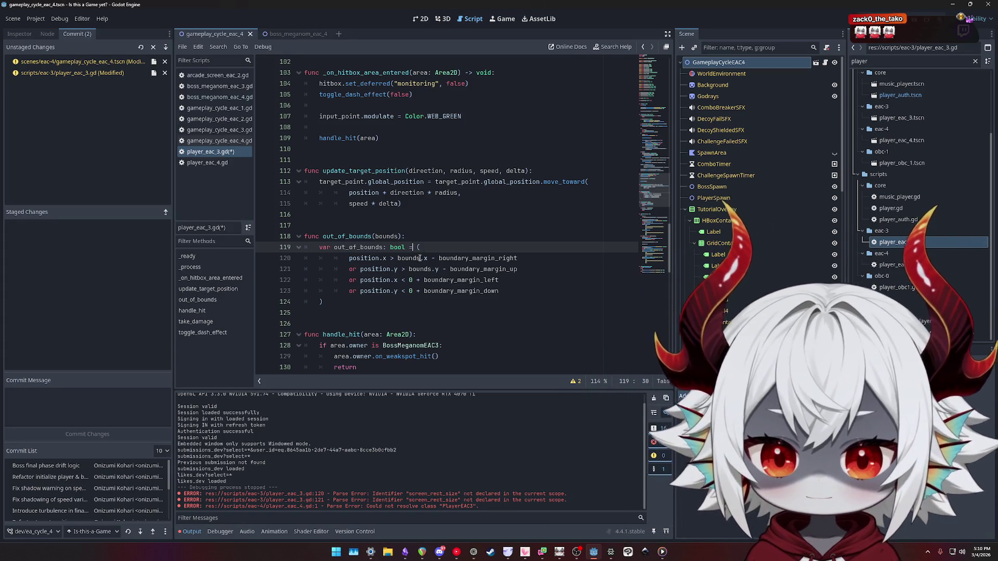
Replace 'var is_out_of_bounds: bool =' with 'return' and save the script
{"action": "left_click_drag", "start_coordinate": [318, 247], "coordinate": [417, 248]}
{"action": "type", "text": "return"}
{"action": "left_click", "coordinate": [410, 236]}
{"action": "key", "text": "ctrl+s"}
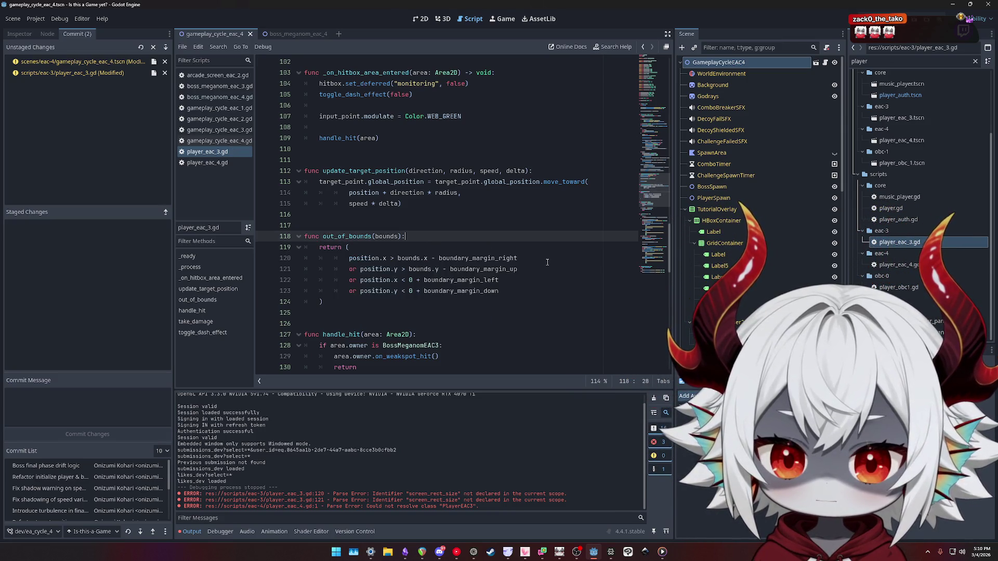
{"action": "left_click", "coordinate": [546, 260]}
{"action": "left_click", "coordinate": [542, 269]}
{"action": "left_click", "coordinate": [538, 280]}
{"action": "left_click", "coordinate": [534, 291]}
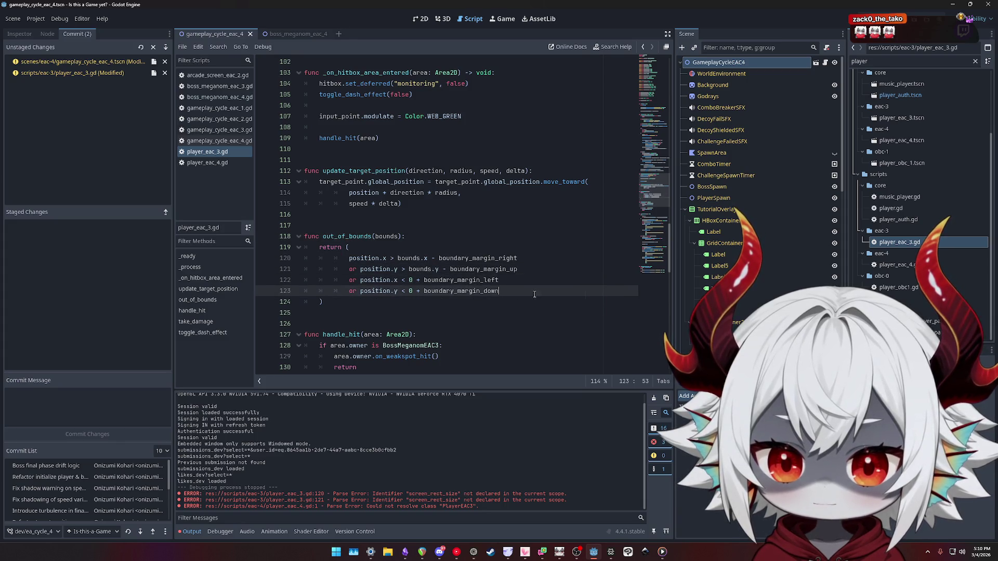
{"action": "double_click", "coordinate": [347, 236]}
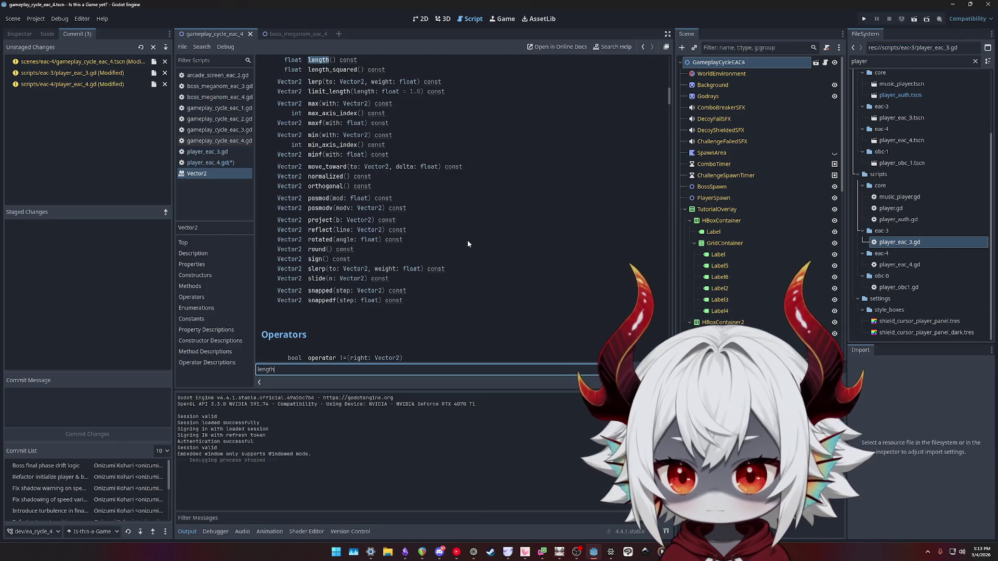
Search the help for 'size', then delete the Vector2.size line and the trailing .x on line 13
{"action": "key", "text": "BackSpace"}
{"action": "key", "text": "BackSpace"}
{"action": "key", "text": "BackSpace"}
{"action": "type", "text": "size"}
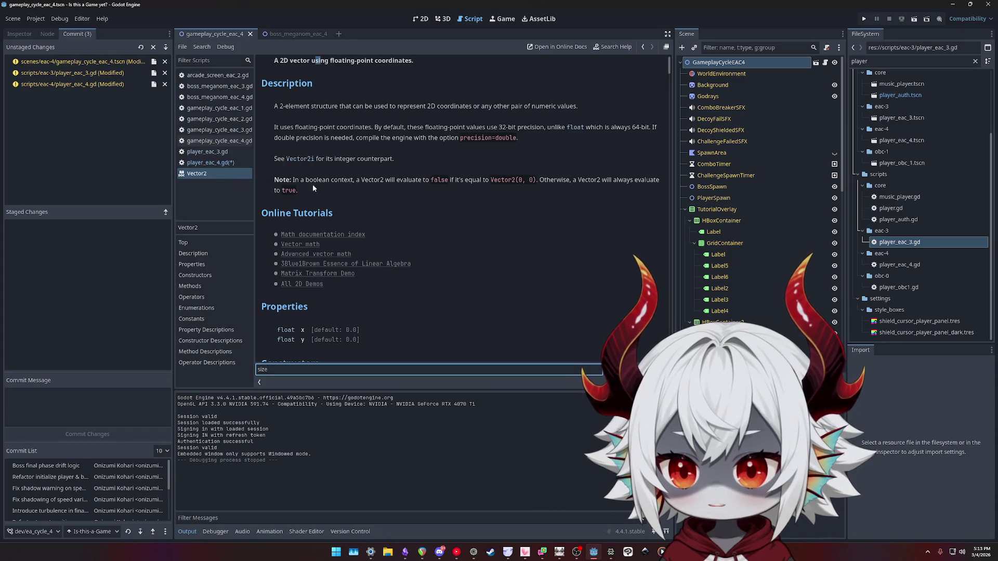
{"action": "left_click", "coordinate": [209, 163]}
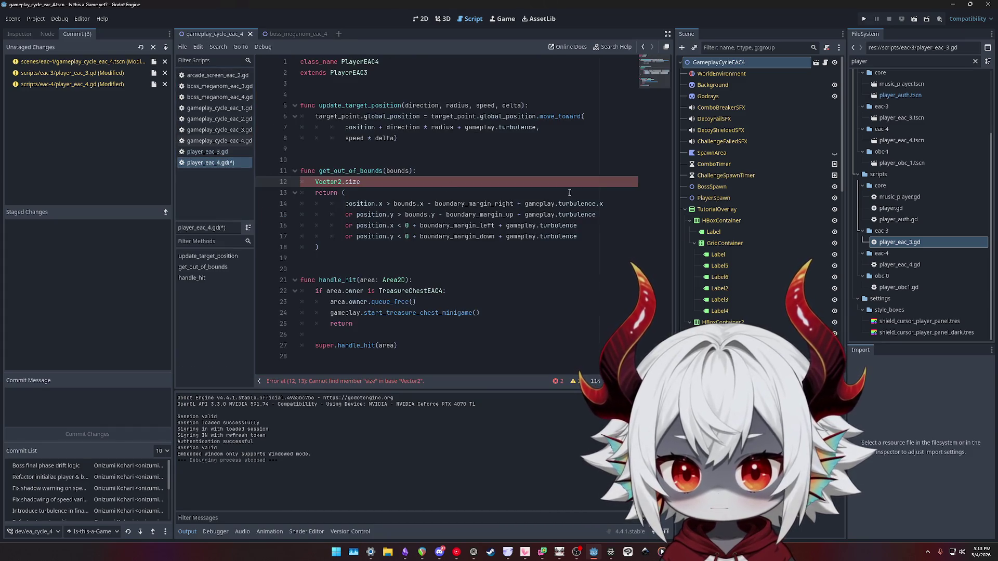
{"action": "key", "text": "shift+Home"}
{"action": "key", "text": "BackSpace"}
{"action": "key", "text": "BackSpace"}
{"action": "key", "text": "BackSpace"}
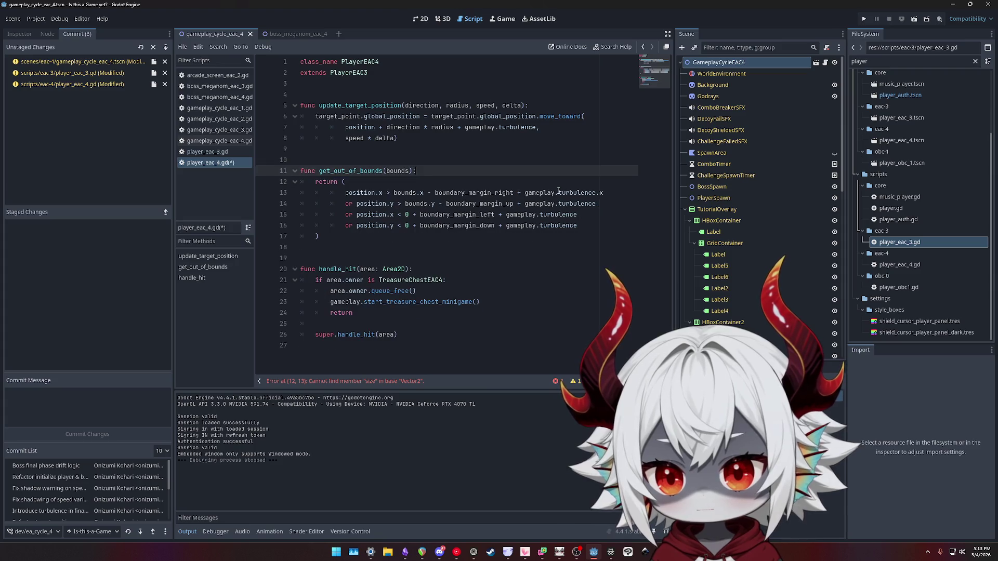
{"action": "left_click", "coordinate": [612, 192]}
{"action": "key", "text": "BackSpace"}
{"action": "key", "text": "BackSpace"}
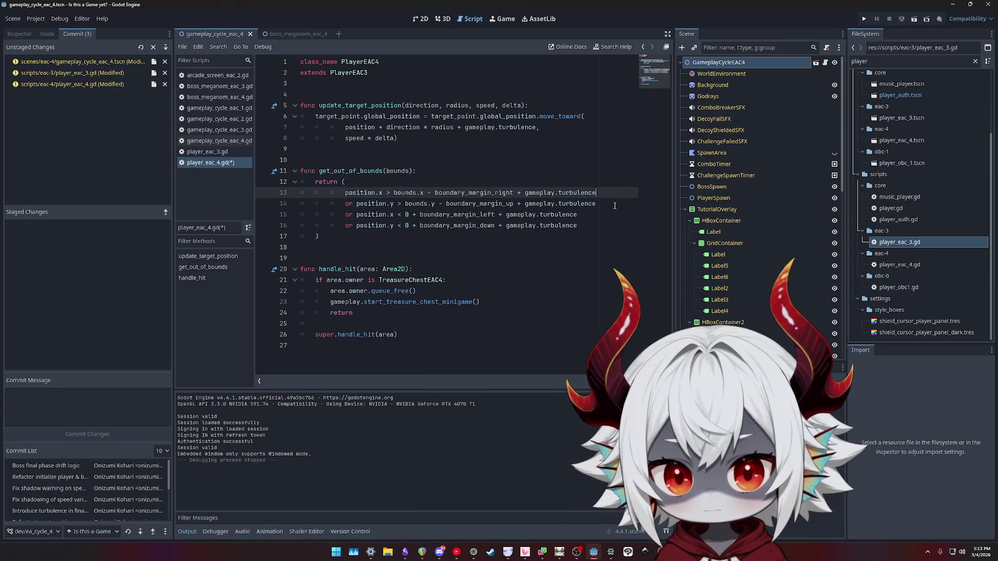
Add 'var turbulence_offset = gameplay.turbulence.length' on a new line above the return
{"action": "key", "text": "Up"}
{"action": "key", "text": "Up"}
{"action": "key", "text": "Return"}
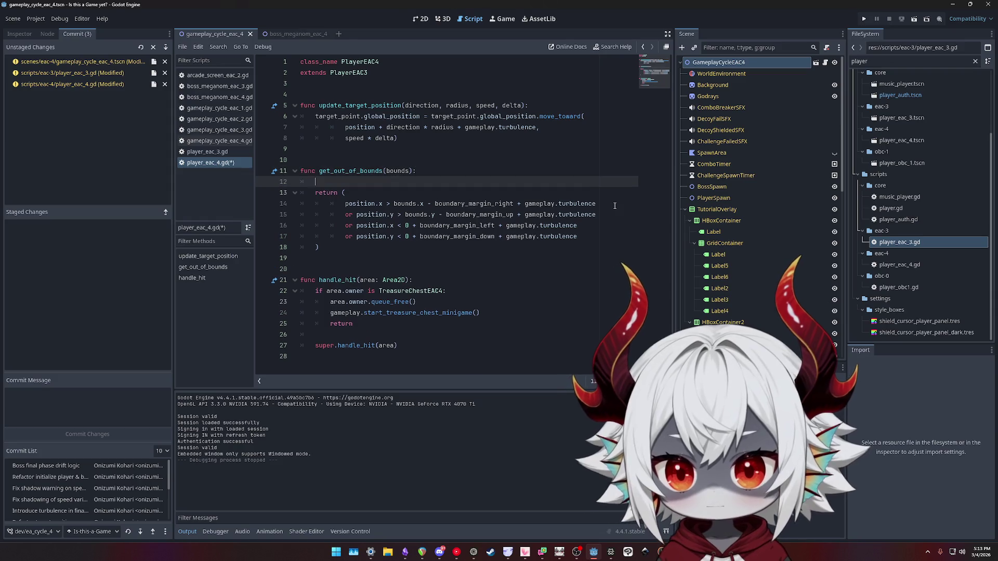
{"action": "type", "text": "var offzet"}
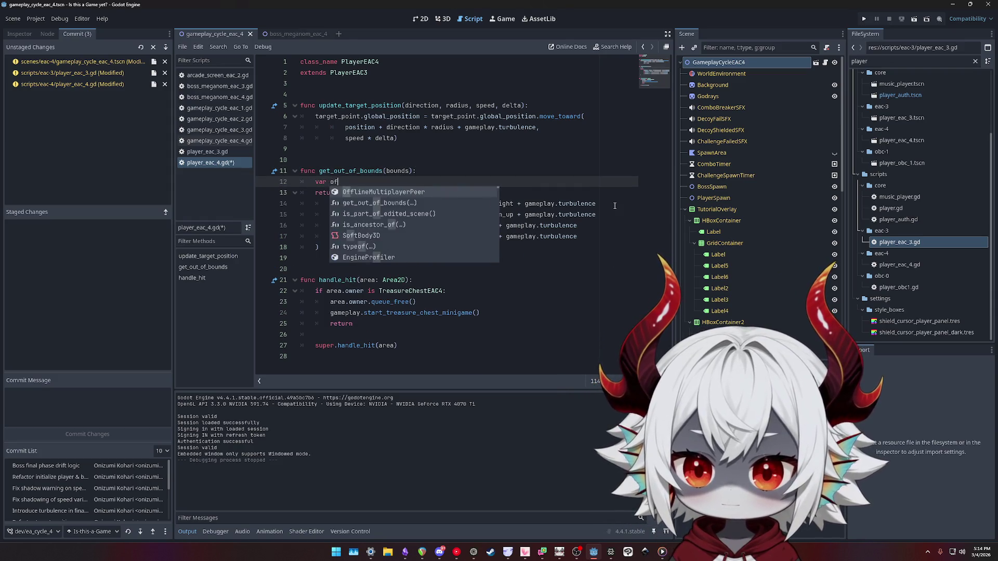
{"action": "key", "text": "Left"}
{"action": "key", "text": "Left"}
{"action": "key", "text": "BackSpace"}
{"action": "type", "text": "s"}
{"action": "key", "text": "ctrl+Left"}
{"action": "type", "text": "t"}
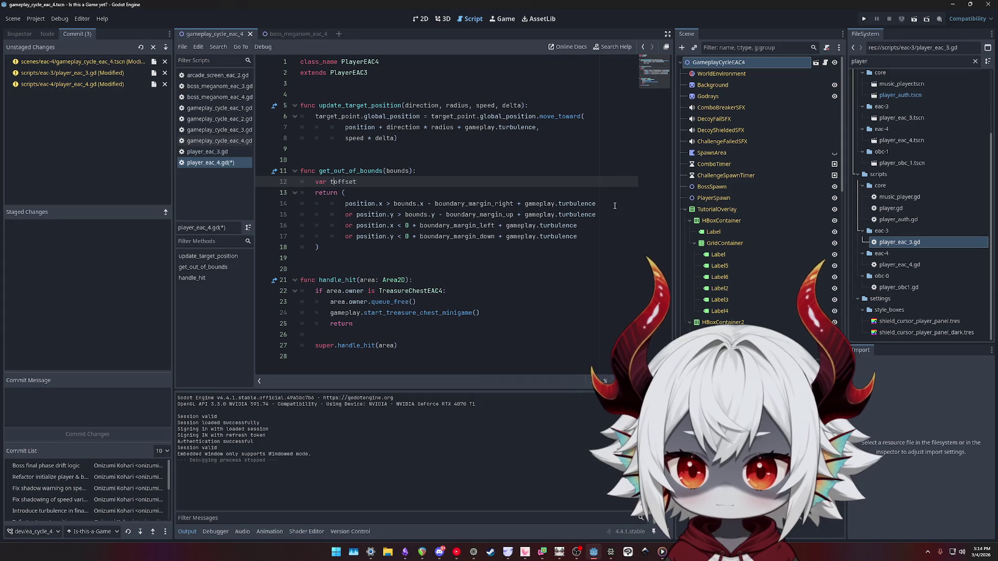
{"action": "type", "text": "urbulence_"}
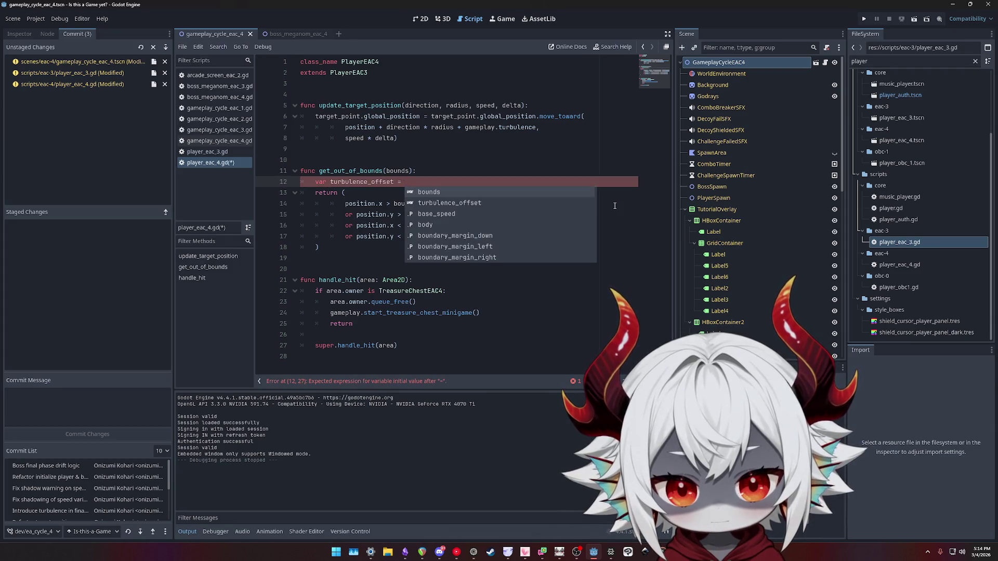
{"action": "type", "text": "gamep"}
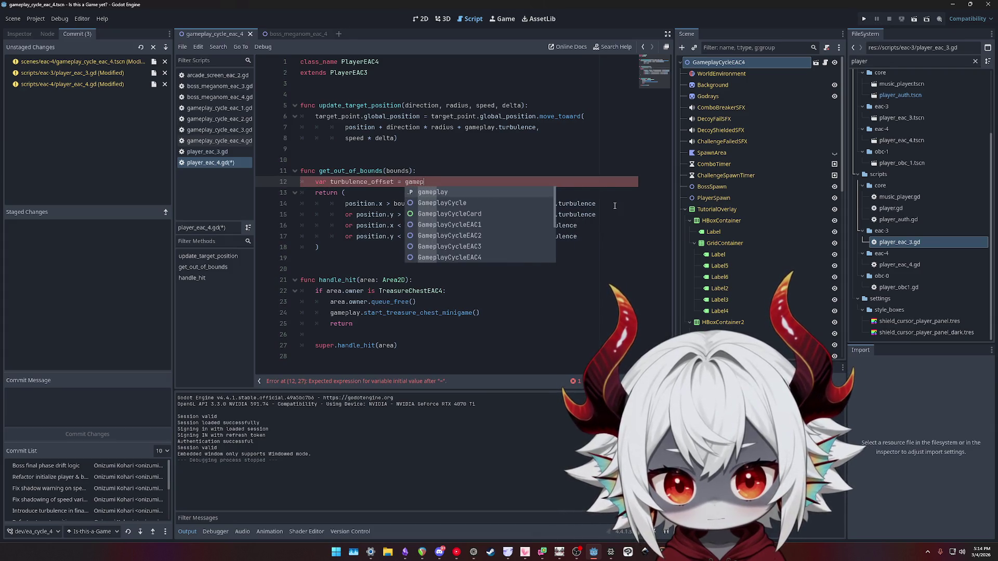
{"action": "type", "text": "lay.turbule"}
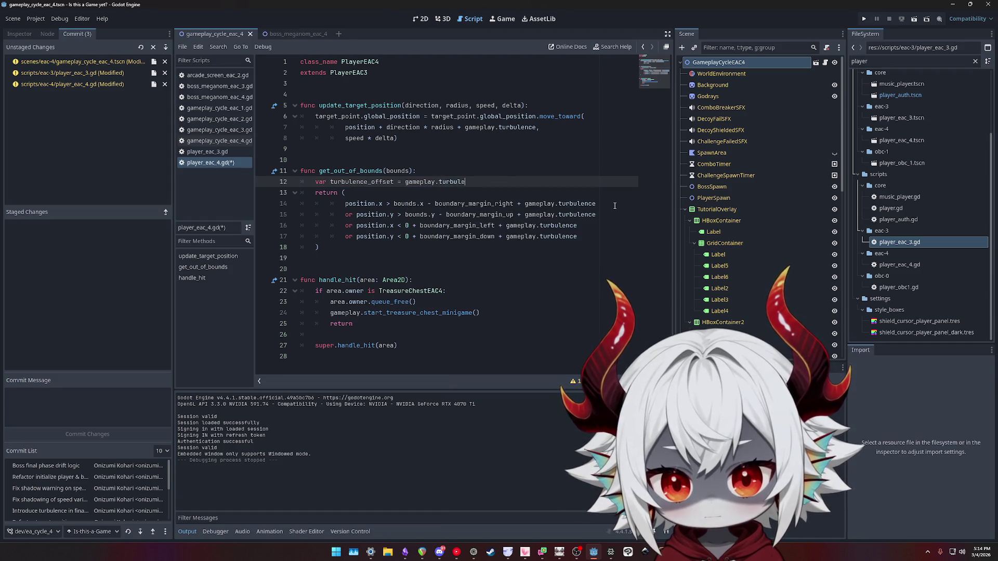
{"action": "type", "text": "nce.length*"}
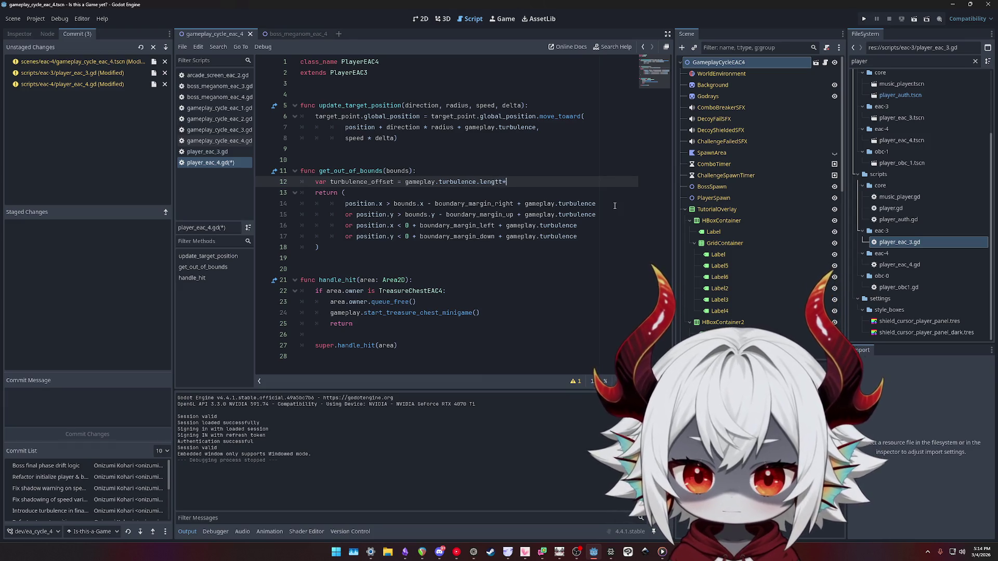
{"action": "key", "text": "BackSpace"}
{"action": "type", "text": "h()"}
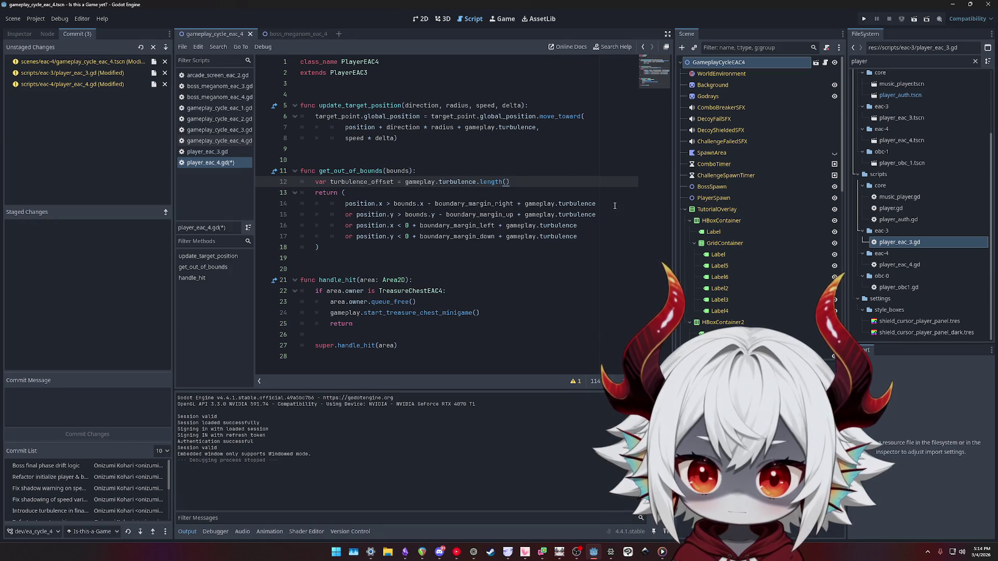
{"action": "key", "text": "BackSpace"}
{"action": "key", "text": "BackSpace"}
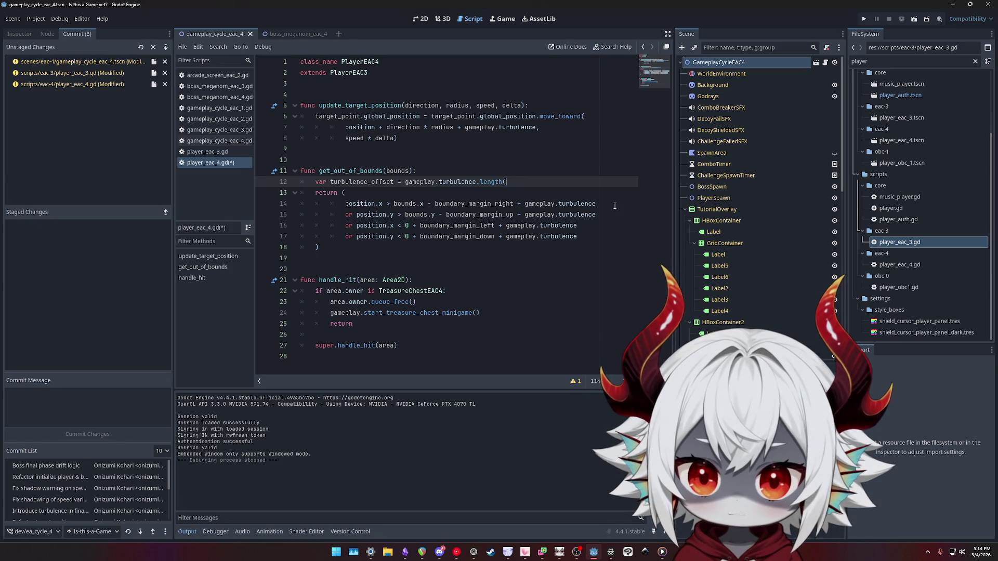
Write temporary test lines trying Vector2.ONE and its length suggestions
{"action": "left_click", "coordinate": [461, 173]}
{"action": "key", "text": "Return"}
{"action": "type", "text": "var test:"}
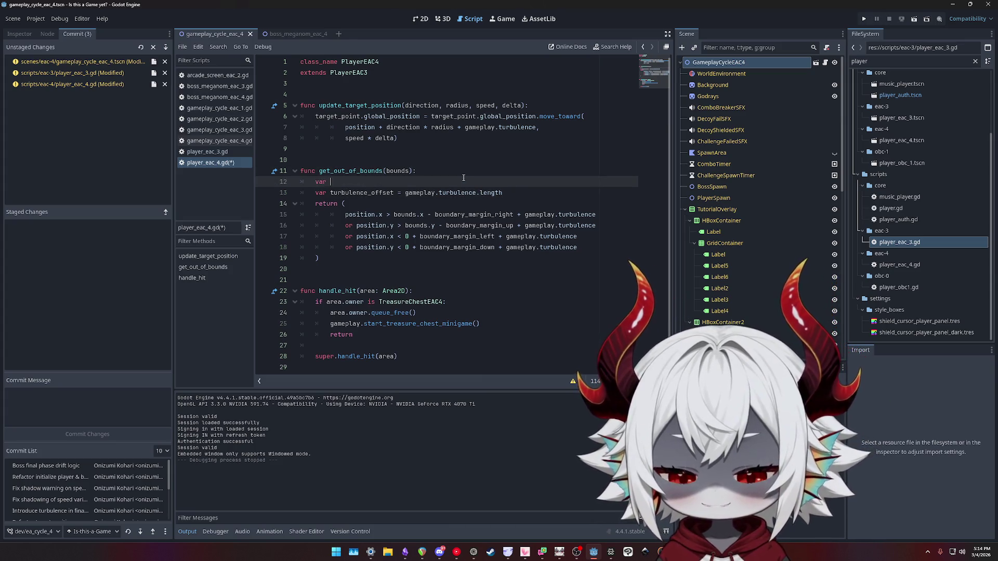
{"action": "type", "text": " Vecto2 ="}
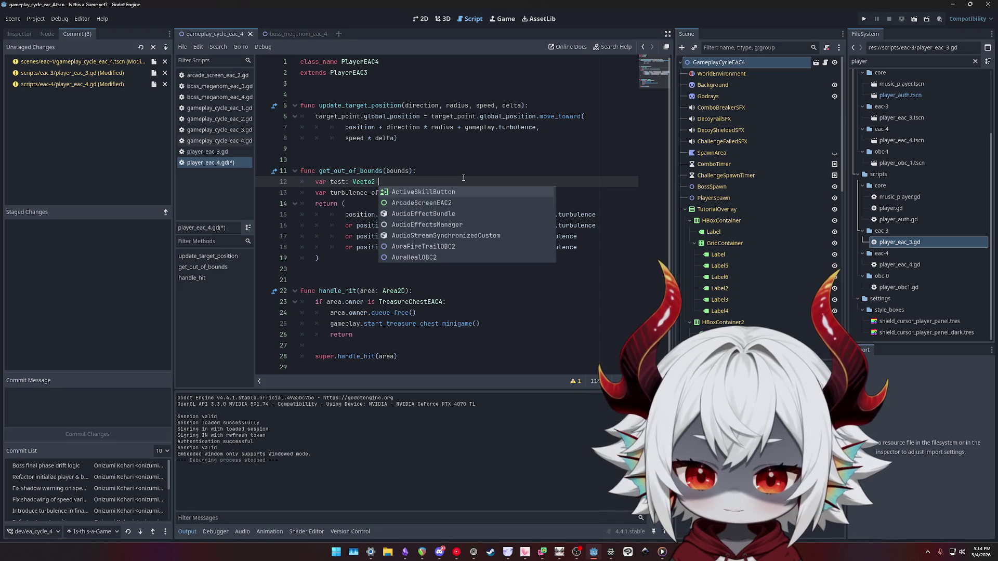
{"action": "key", "text": "BackSpace"}
{"action": "key", "text": "BackSpace"}
{"action": "key", "text": "BackSpace"}
{"action": "type", "text": ".o"}
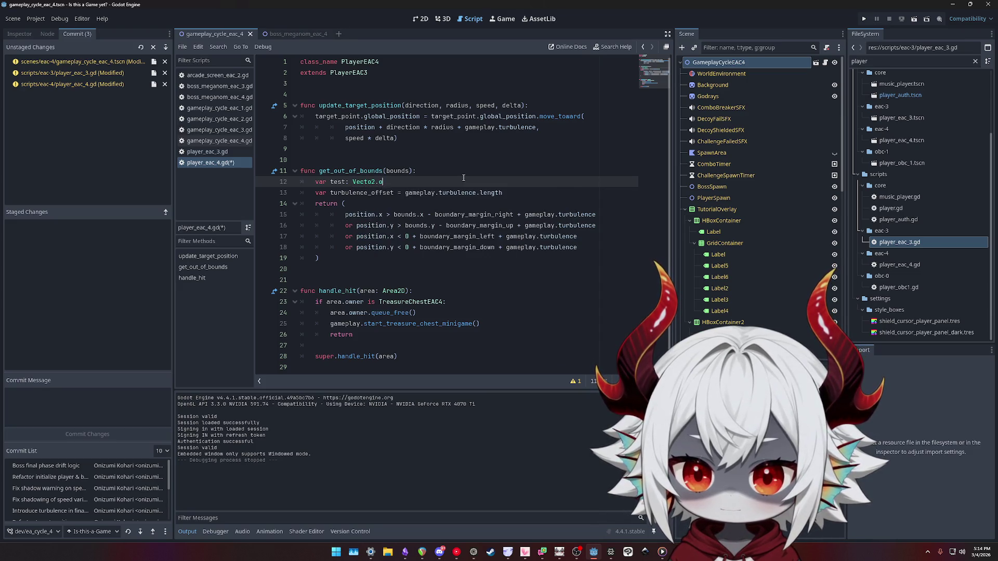
{"action": "key", "text": "BackSpace"}
{"action": "type", "text": "ONE"}
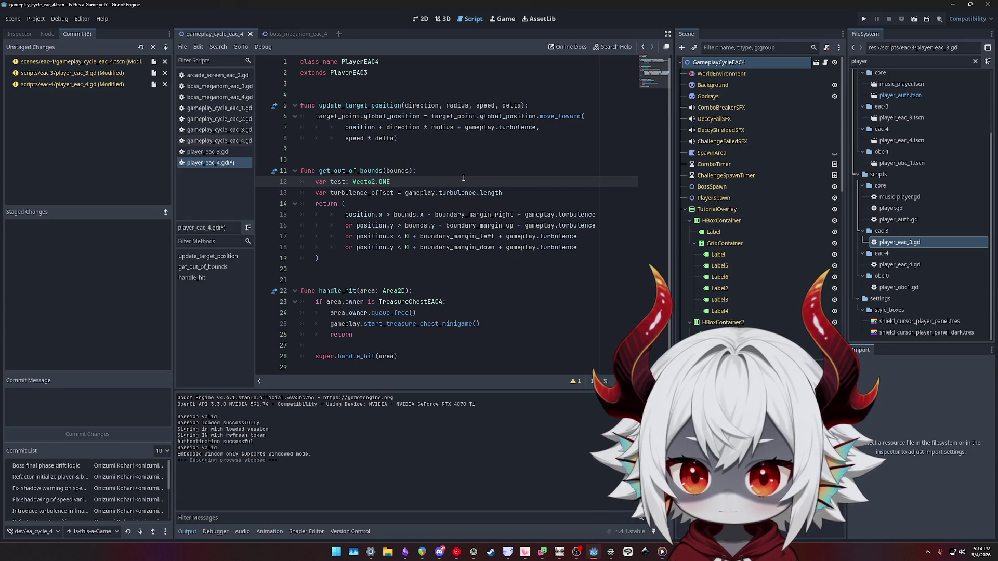
{"action": "type", "text": "r"}
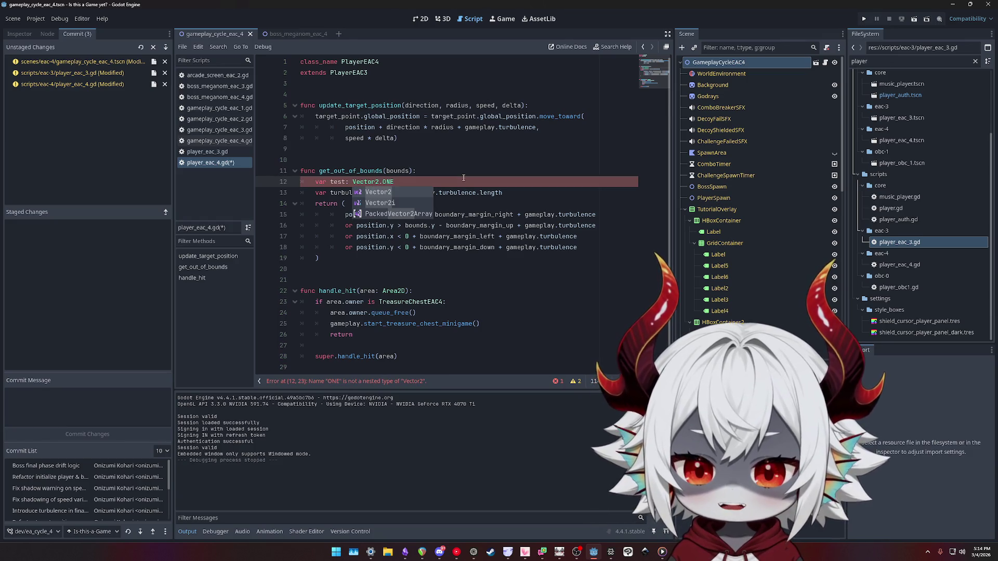
{"action": "key", "text": "Left"}
{"action": "key", "text": "Left"}
{"action": "key", "text": "Left"}
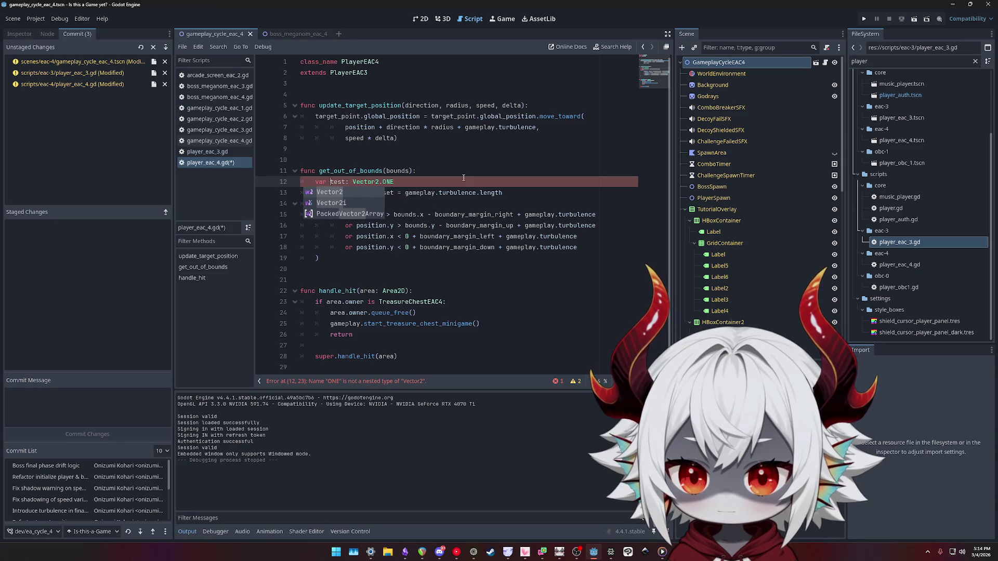
{"action": "key", "text": "BackSpace"}
{"action": "type", "text": "="}
{"action": "key", "text": "End"}
{"action": "key", "text": "Return"}
{"action": "type", "text": "test.len"}
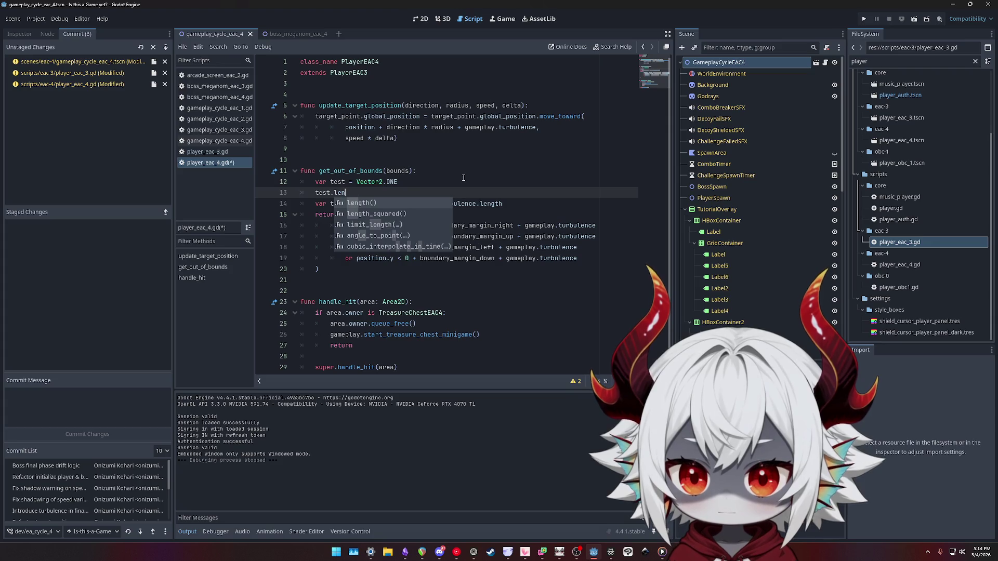
{"action": "key", "text": "Escape"}
Delete the test lines, call length() and rename turbulence_offset to offset
{"action": "key", "text": "shift+Home"}
{"action": "key", "text": "shift+Home"}
{"action": "key", "text": "shift+Up"}
{"action": "key", "text": "shift+Left"}
{"action": "key", "text": "BackSpace"}
{"action": "key", "text": "Down"}
{"action": "key", "text": "End"}
{"action": "type", "text": "()"}
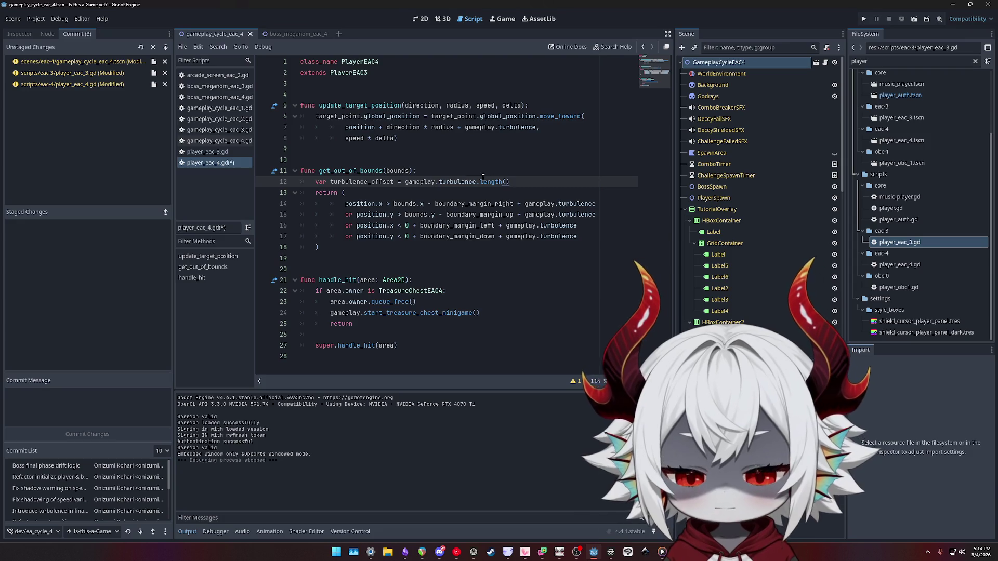
{"action": "double_click", "coordinate": [373, 180]}
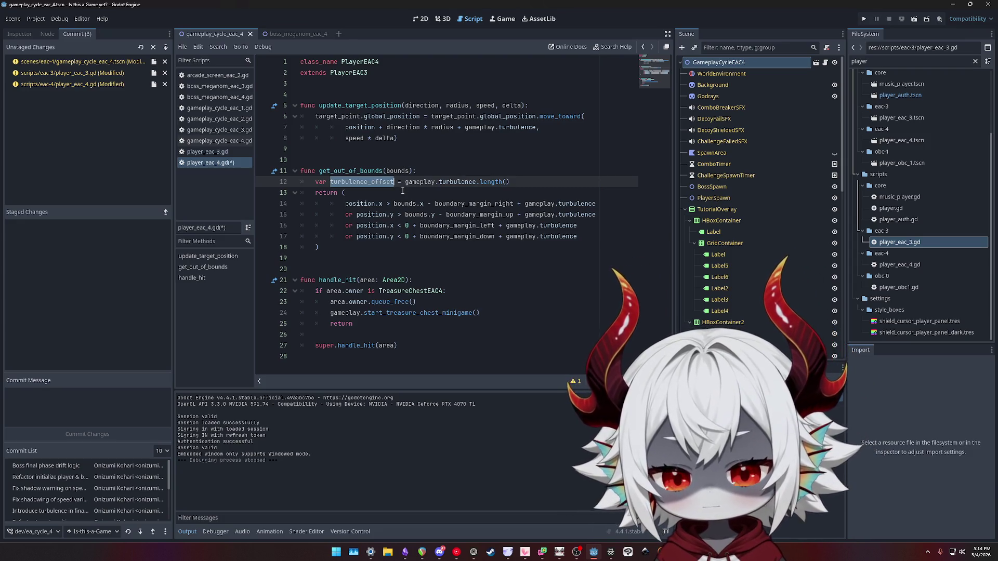
{"action": "type", "text": "offset"}
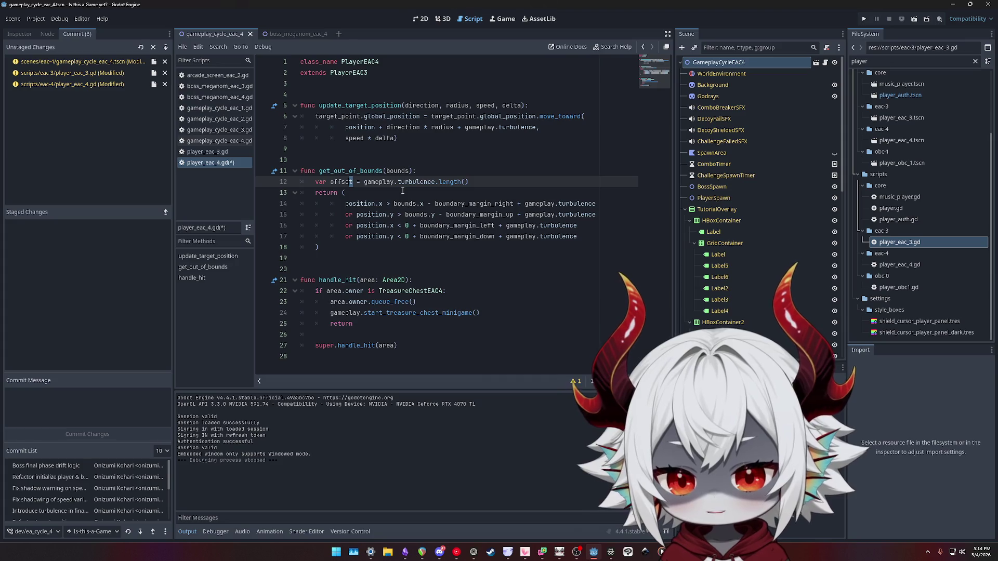
Replace gameplay.turbulence with offset in all four boundary checks on lines 14–17
{"action": "left_click", "coordinate": [607, 203]}
{"action": "key", "text": "shift+alt+Down"}
{"action": "key", "text": "shift+alt+Down"}
{"action": "key", "text": "shift+alt+Down"}
{"action": "key", "text": "ctrl+shift+Left"}
{"action": "key", "text": "ctrl+shift+Left"}
{"action": "key", "text": "ctrl+shift+Left"}
{"action": "type", "text": "offset"}
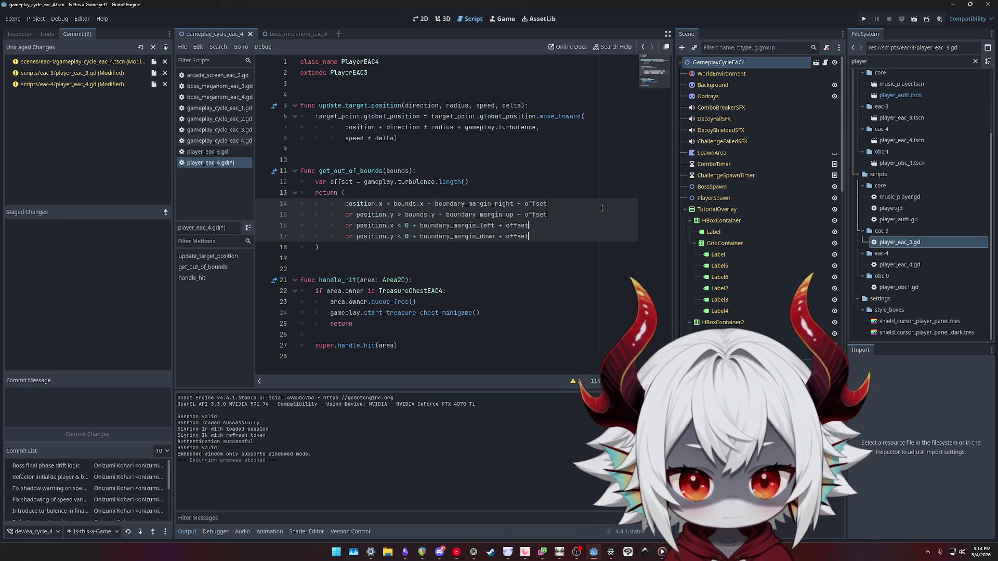
{"action": "left_click", "coordinate": [408, 204]}
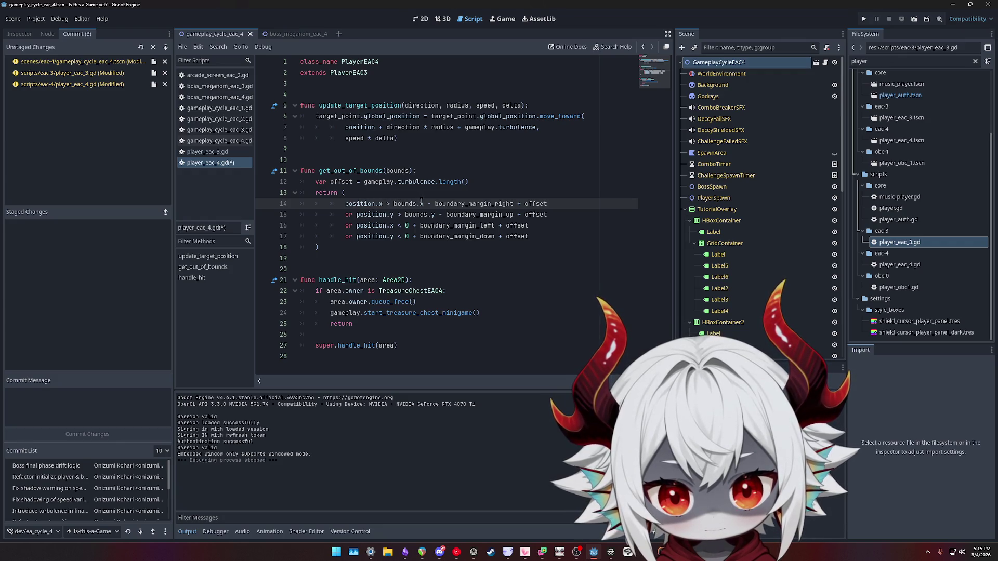
{"action": "double_click", "coordinate": [465, 203]}
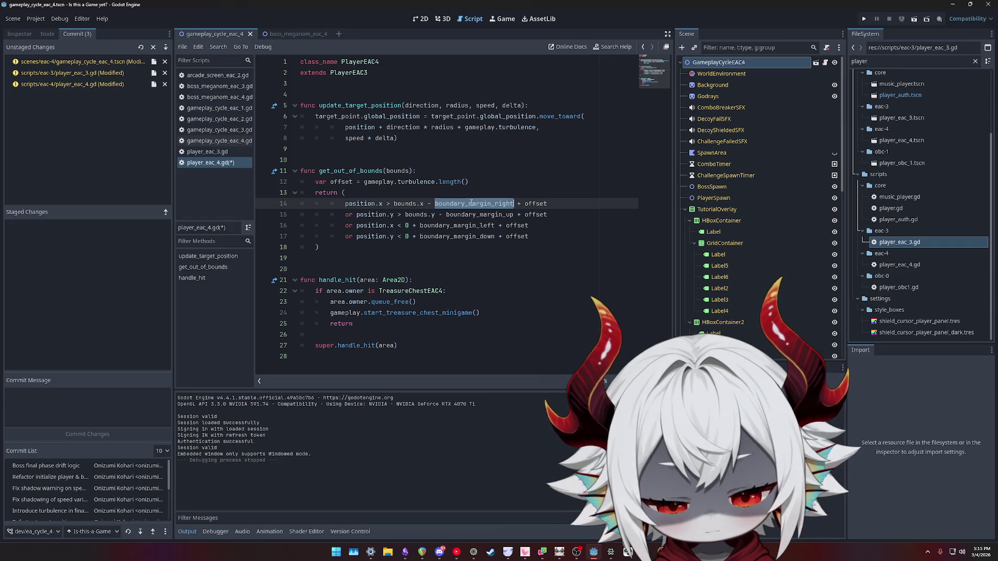
{"action": "double_click", "coordinate": [408, 203]}
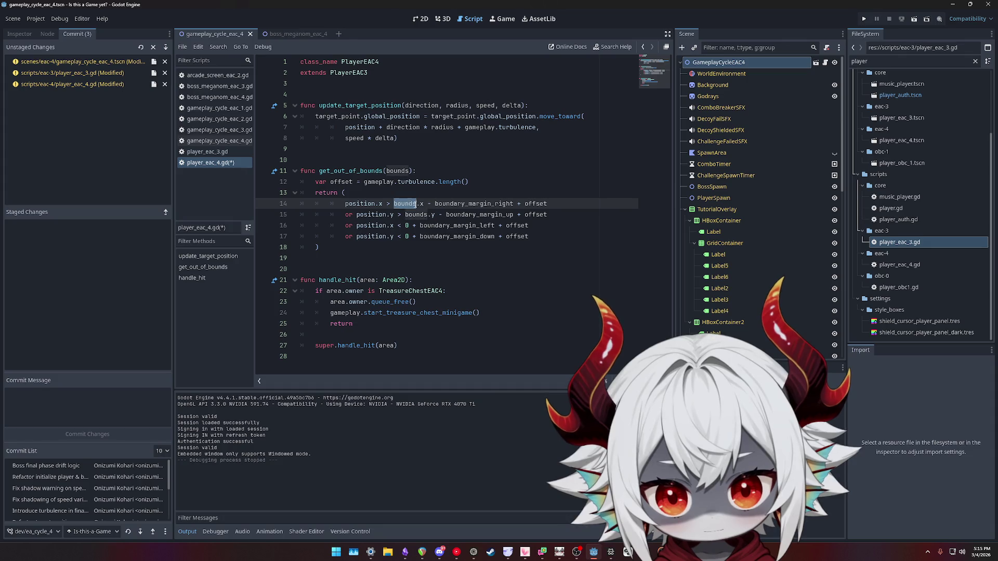
{"action": "double_click", "coordinate": [458, 204]}
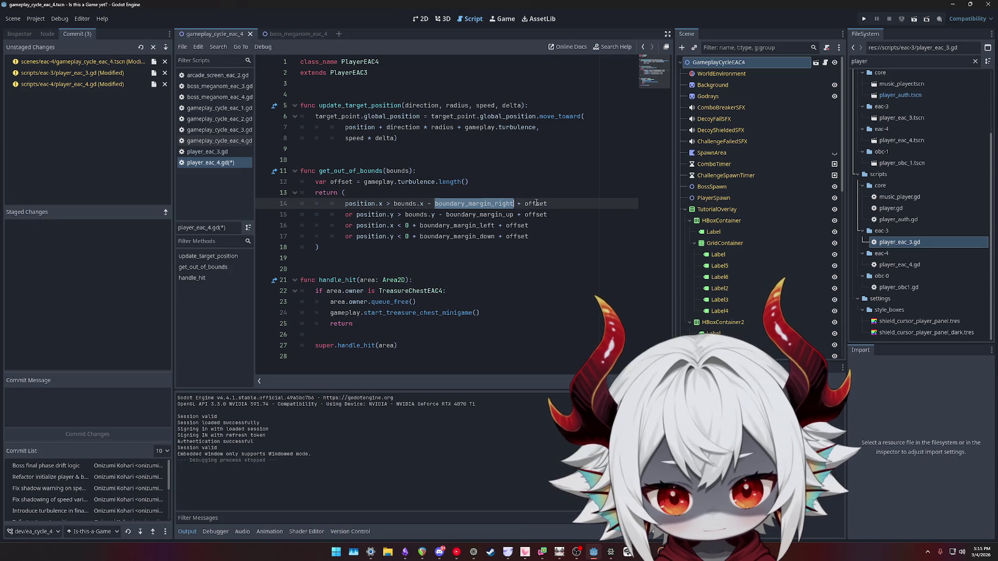
{"action": "double_click", "coordinate": [536, 203]}
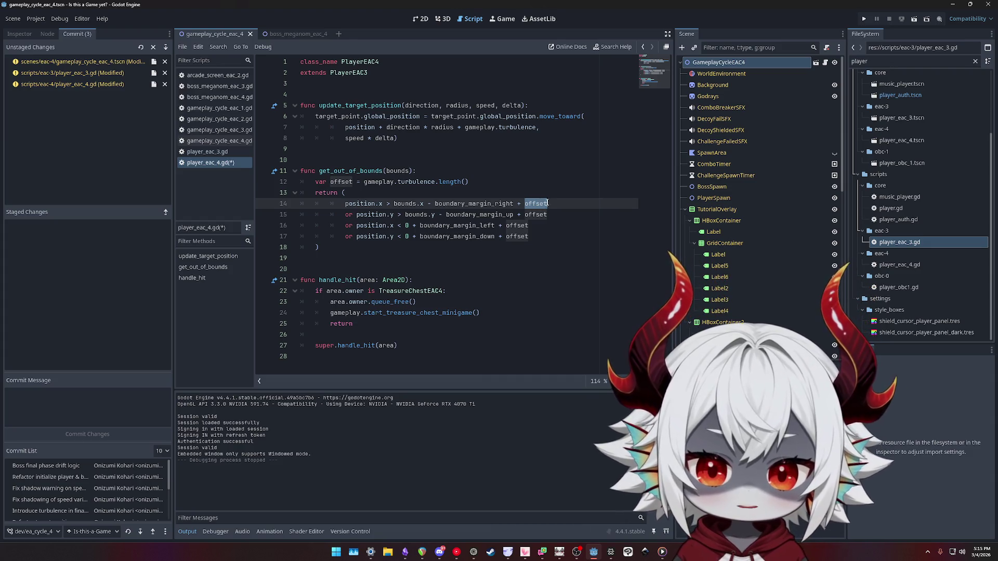
{"action": "left_click", "coordinate": [487, 225]}
{"action": "double_click", "coordinate": [486, 225]}
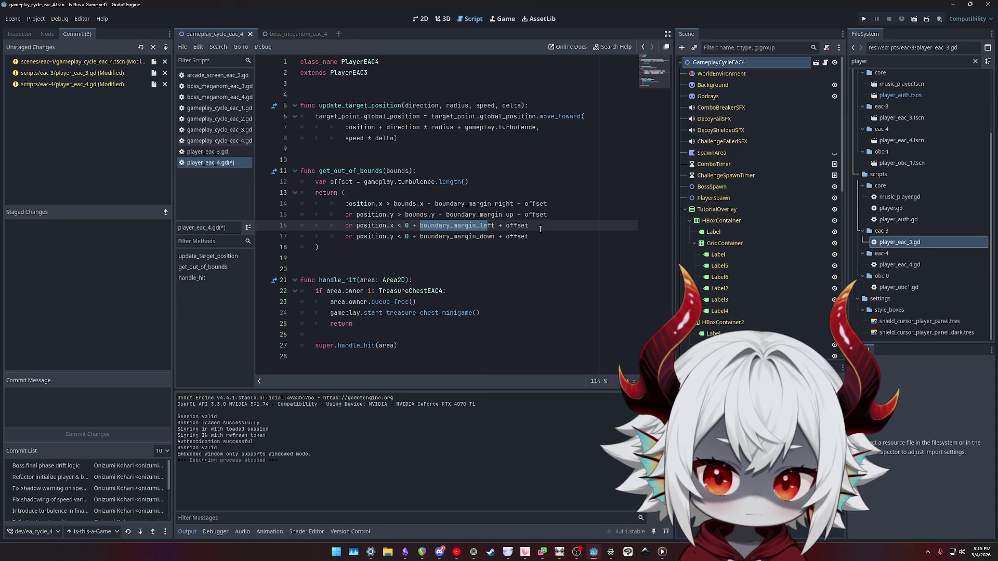
{"action": "double_click", "coordinate": [446, 229]}
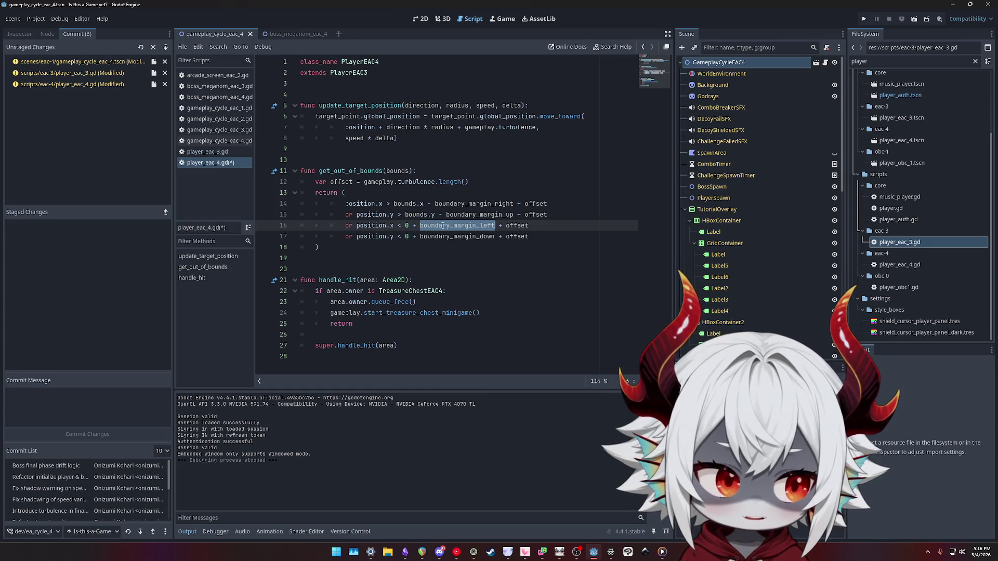
{"action": "double_click", "coordinate": [539, 229]}
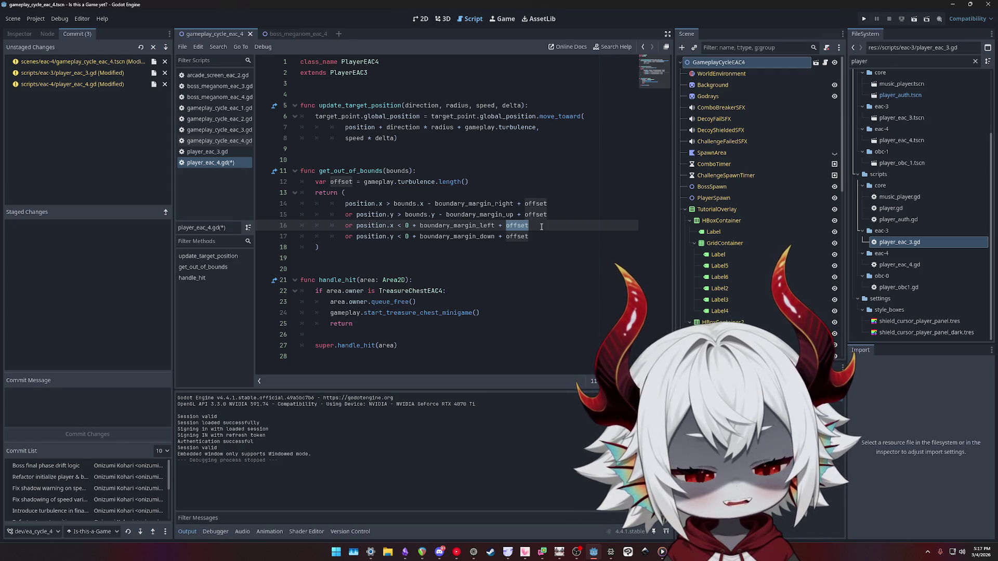
{"action": "left_click", "coordinate": [523, 204]}
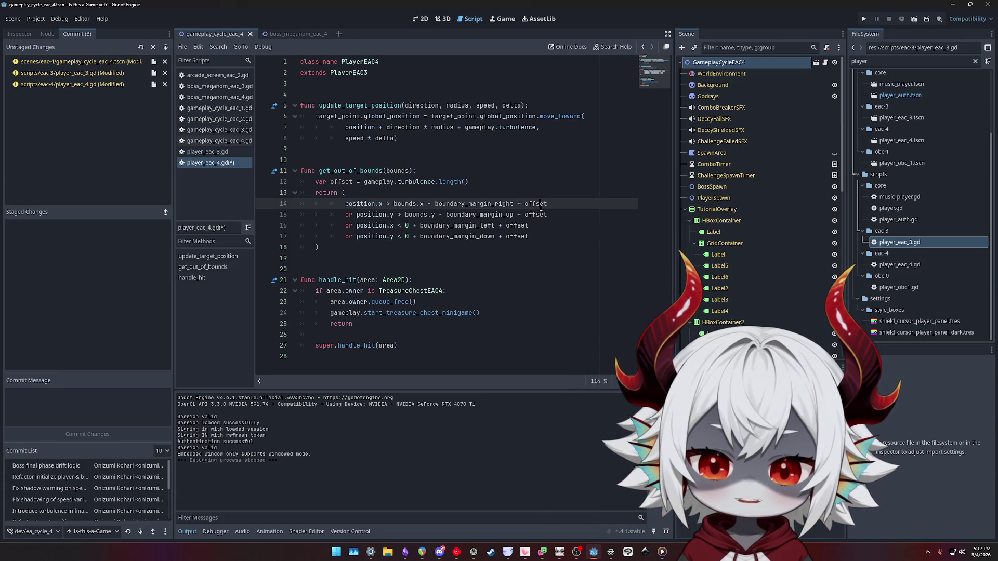
Remove the .length() call from the offset on line 12
{"action": "left_click", "coordinate": [439, 182]}
{"action": "left_click", "coordinate": [486, 182], "text": "shift"}
{"action": "key", "text": "BackSpace"}
{"action": "key", "text": "BackSpace"}
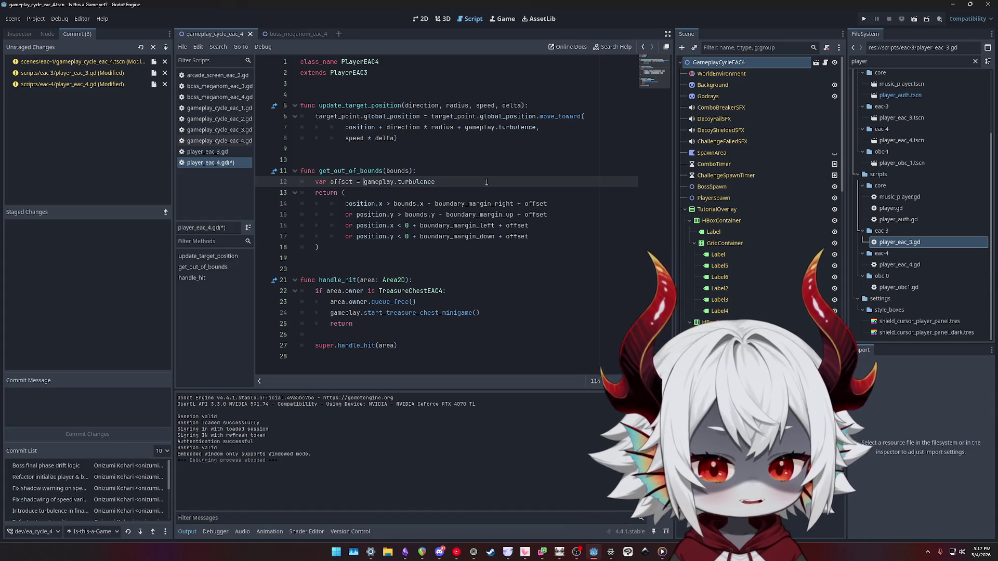
Use offset's .x or .y component in each of the four bounds checks on lines 14–17, then save
{"action": "left_click", "coordinate": [372, 214]}
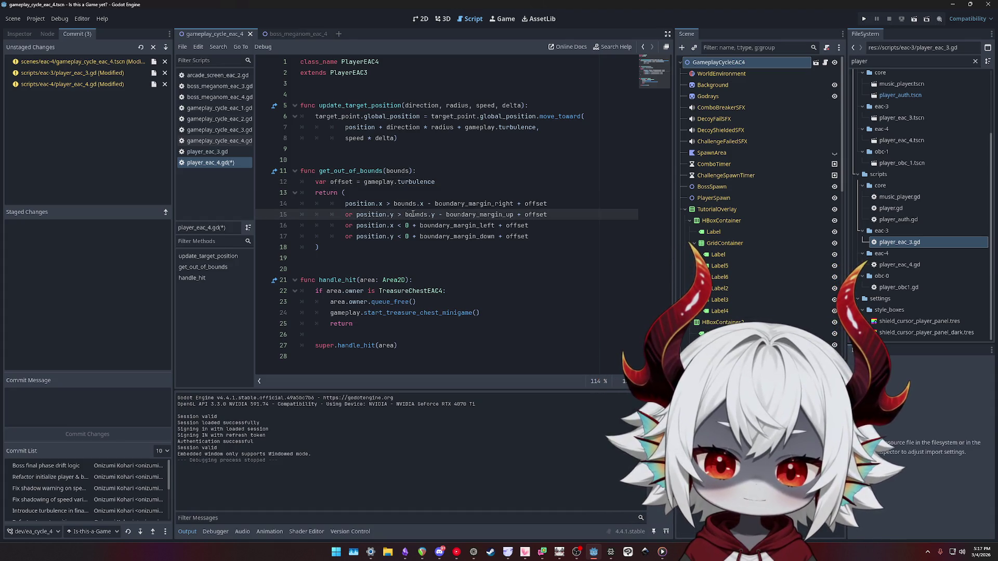
{"action": "type", "text": ".y"}
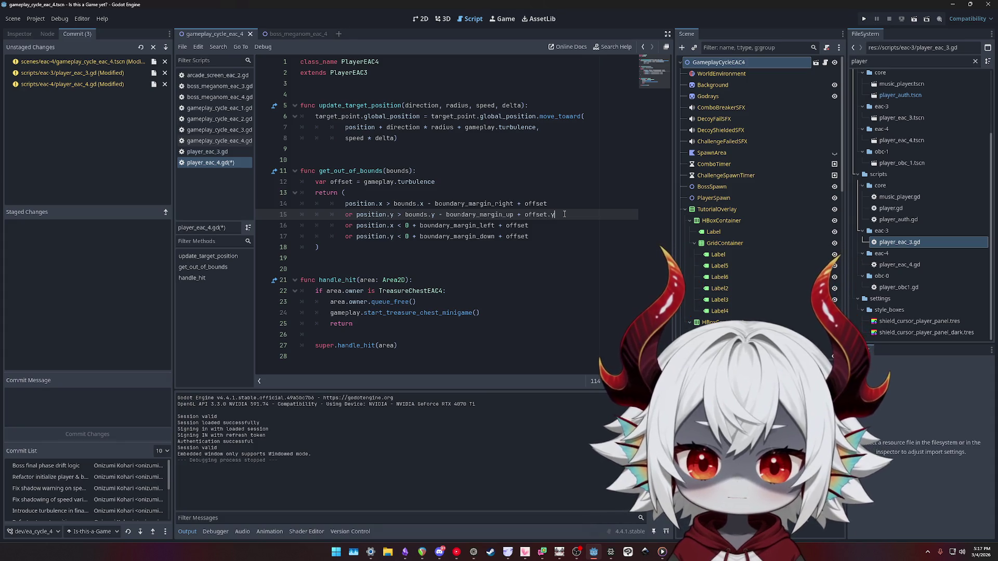
{"action": "key", "text": "Up"}
{"action": "type", "text": "."}
{"action": "key", "text": "Down"}
{"action": "key", "text": "Down"}
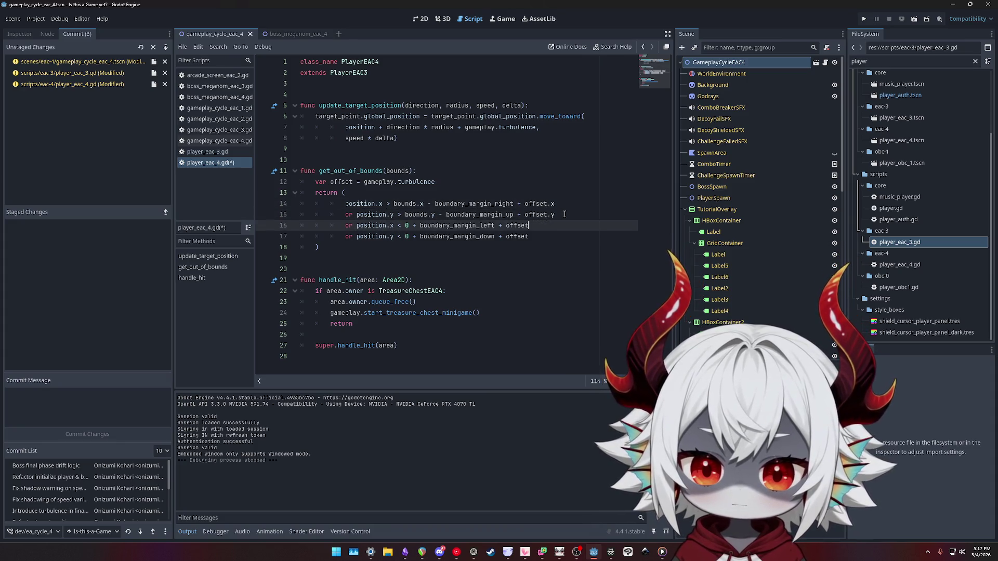
{"action": "type", "text": ".x"}
{"action": "key", "text": "Down"}
{"action": "type", "text": ".y"}
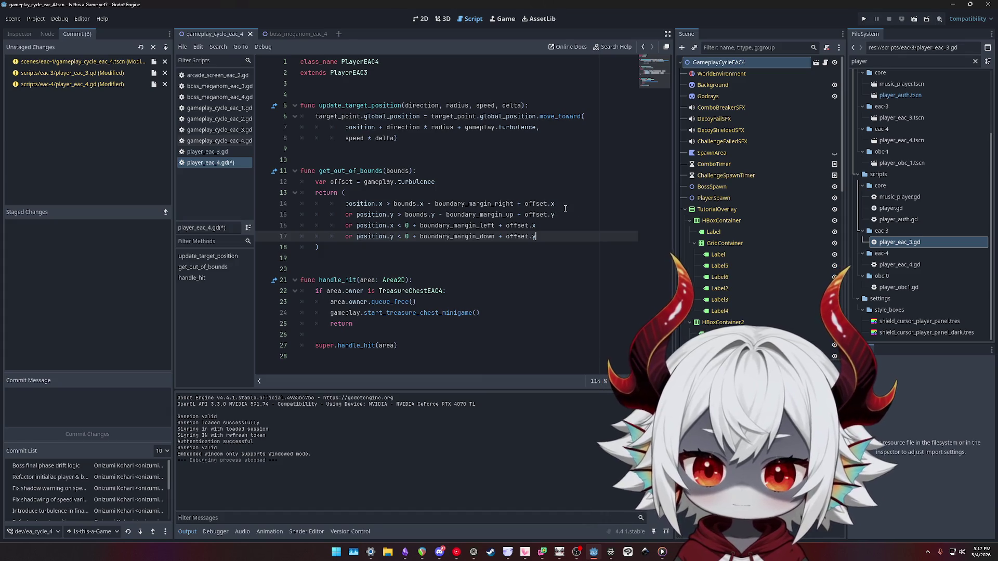
{"action": "left_click", "coordinate": [567, 207]}
{"action": "key", "text": "ctrl+s"}
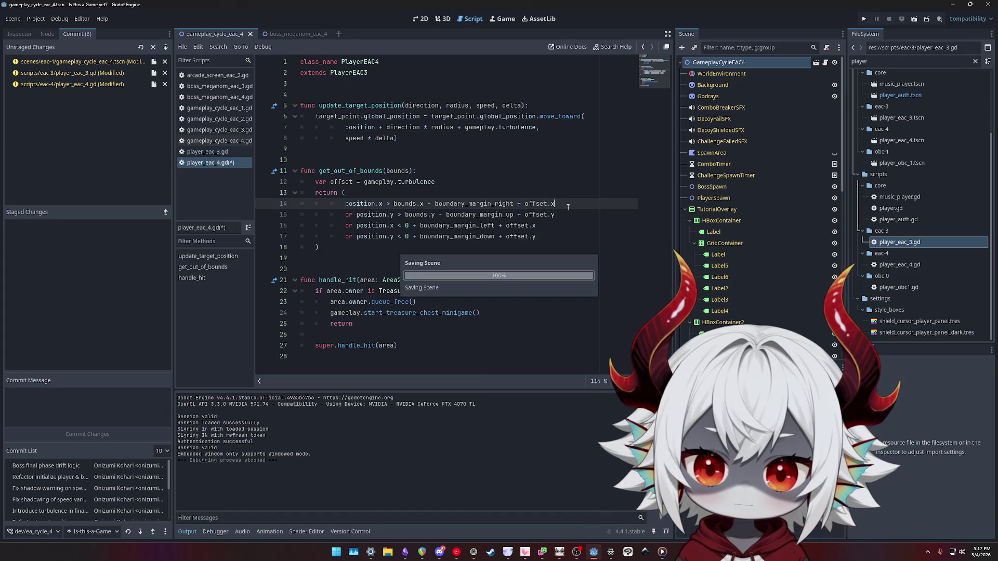
Double the offset to gameplay.turbulence * 2, save, and run the game
{"action": "left_click", "coordinate": [456, 186]}
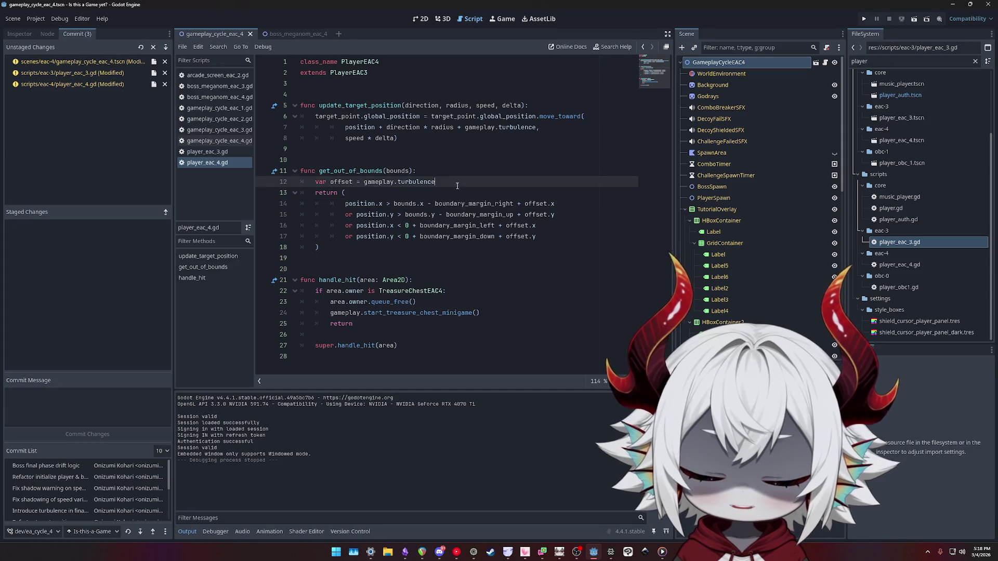
{"action": "type", "text": "* 2"}
{"action": "key", "text": "ctrl+s"}
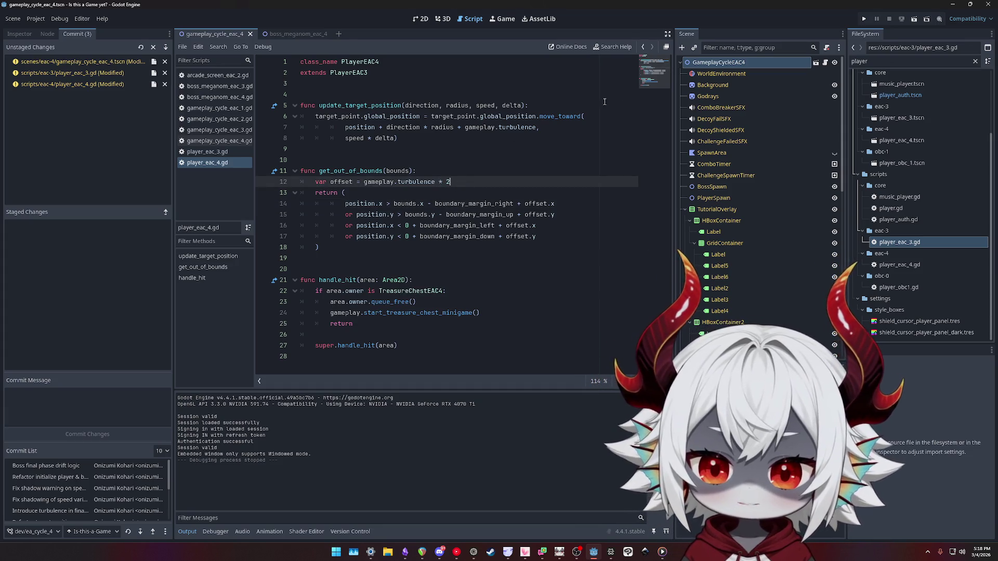
{"action": "left_click", "coordinate": [863, 19]}
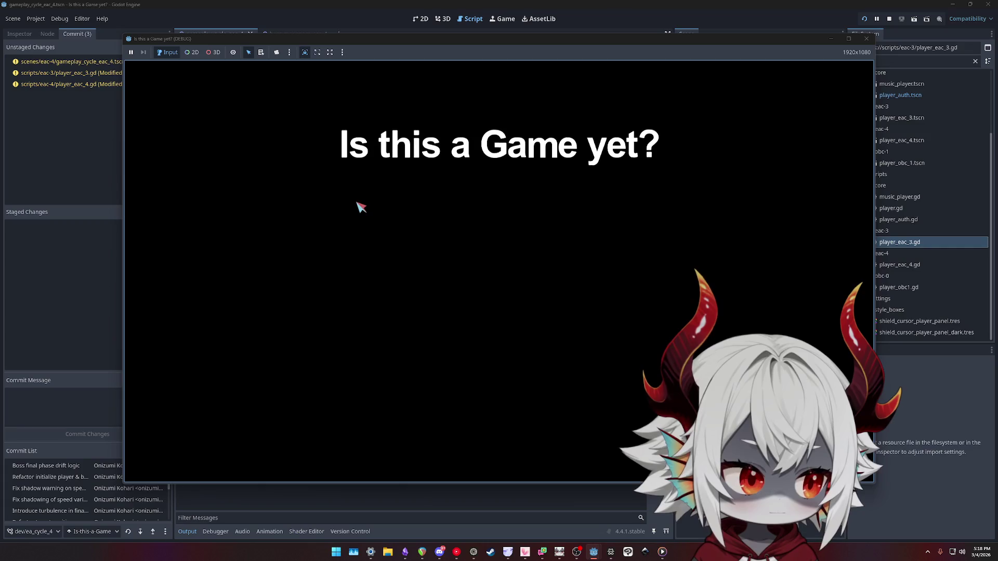
{"action": "left_click", "coordinate": [495, 384]}
{"action": "left_click", "coordinate": [493, 240]}
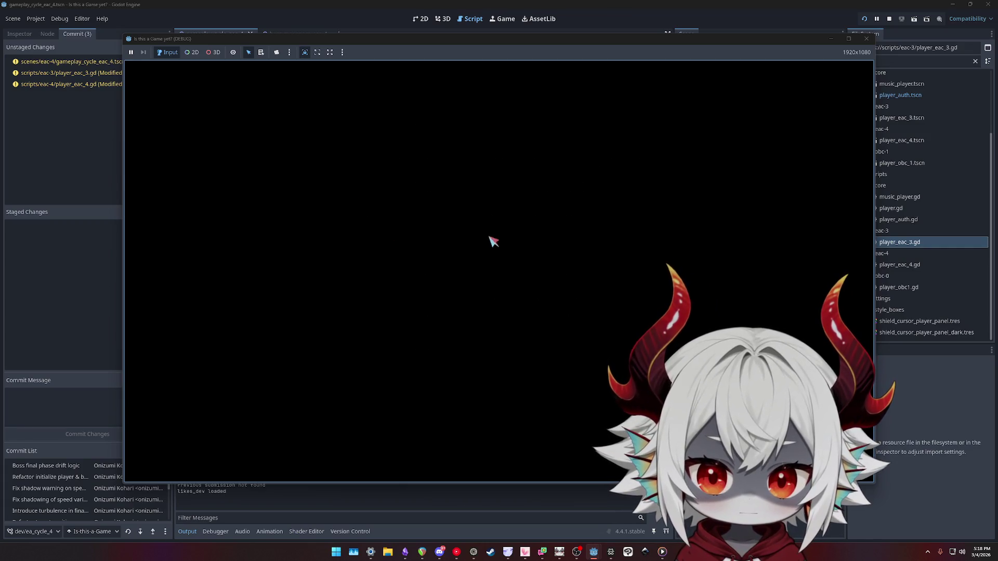
{"action": "left_click", "coordinate": [507, 272]}
{"action": "left_click", "coordinate": [293, 291]}
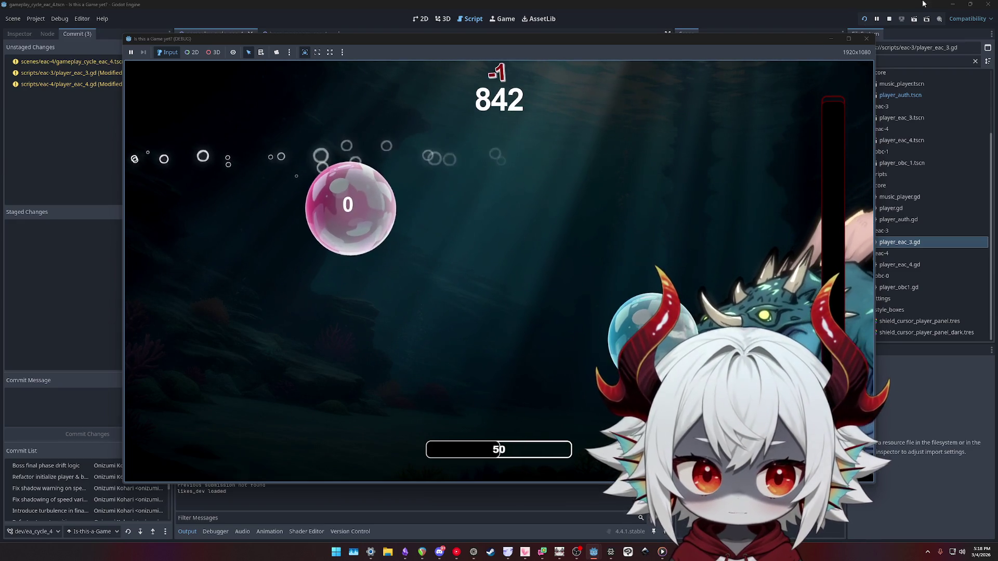
{"action": "left_click", "coordinate": [867, 40]}
{"action": "left_click", "coordinate": [515, 203]}
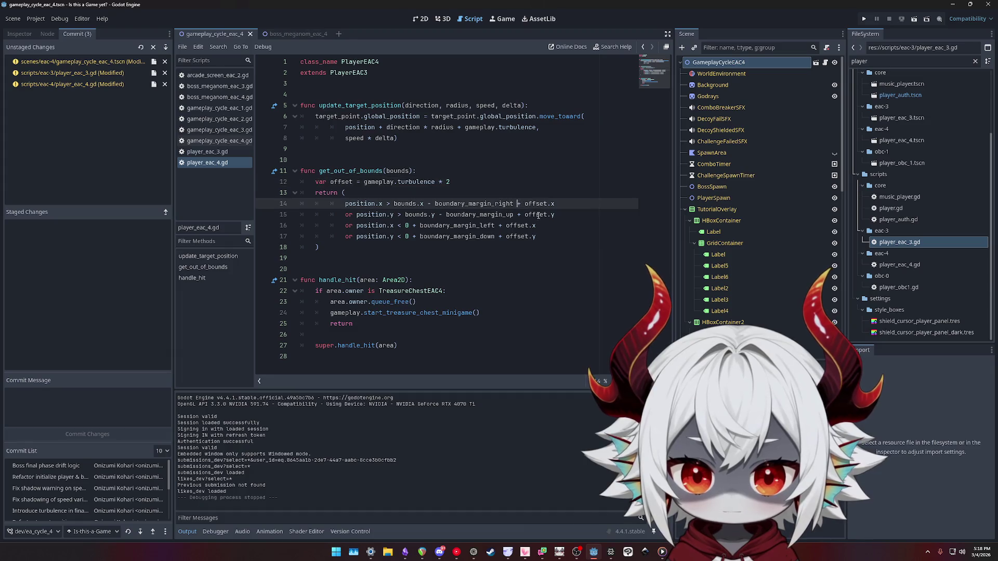
Turn the offset additions in the bounds checks into subtractions and relaunch the game
{"action": "left_click", "coordinate": [517, 214]}
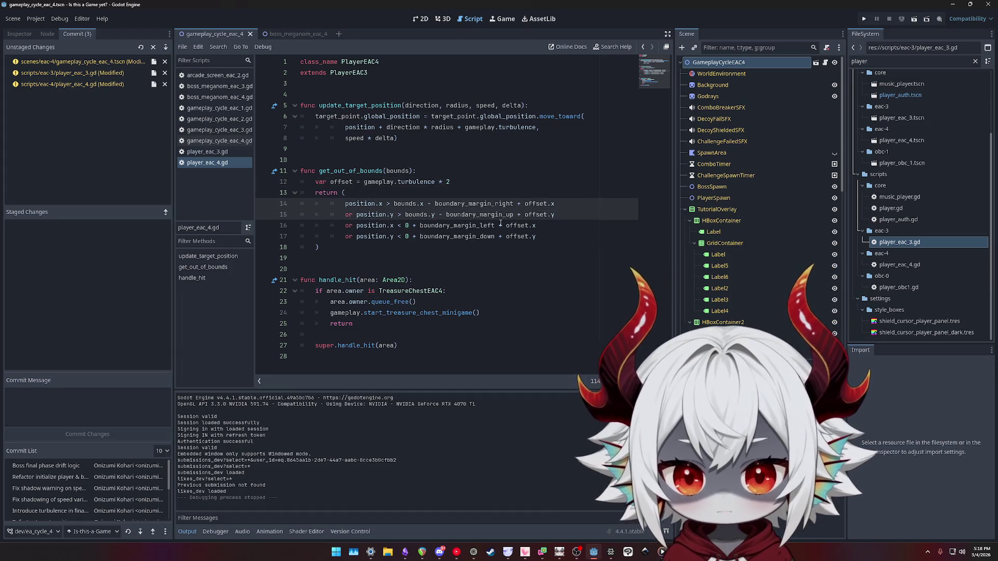
{"action": "left_click", "coordinate": [498, 225], "text": "alt"}
{"action": "left_click", "coordinate": [498, 236], "text": "alt"}
{"action": "type", "text": "-"}
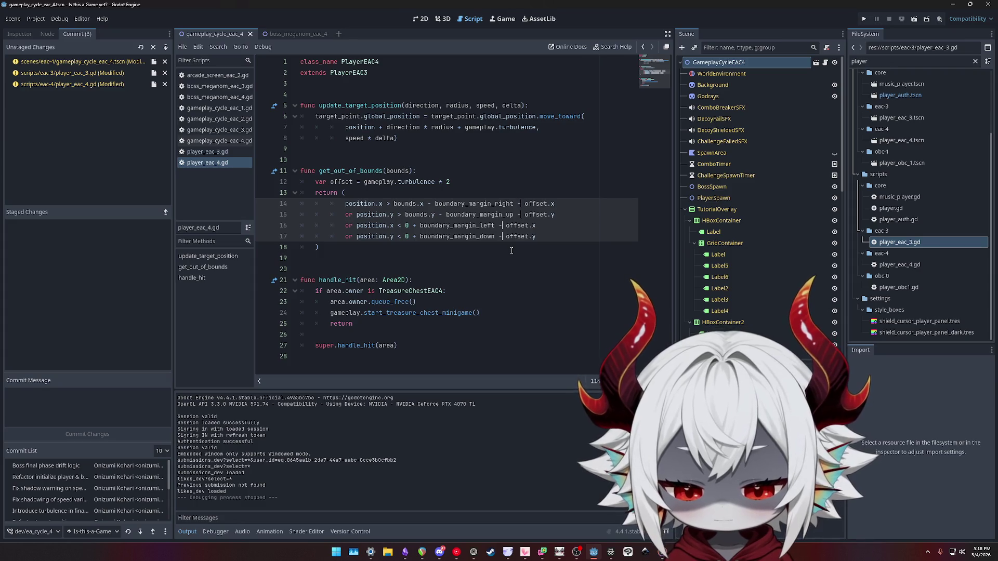
{"action": "left_click", "coordinate": [864, 19]}
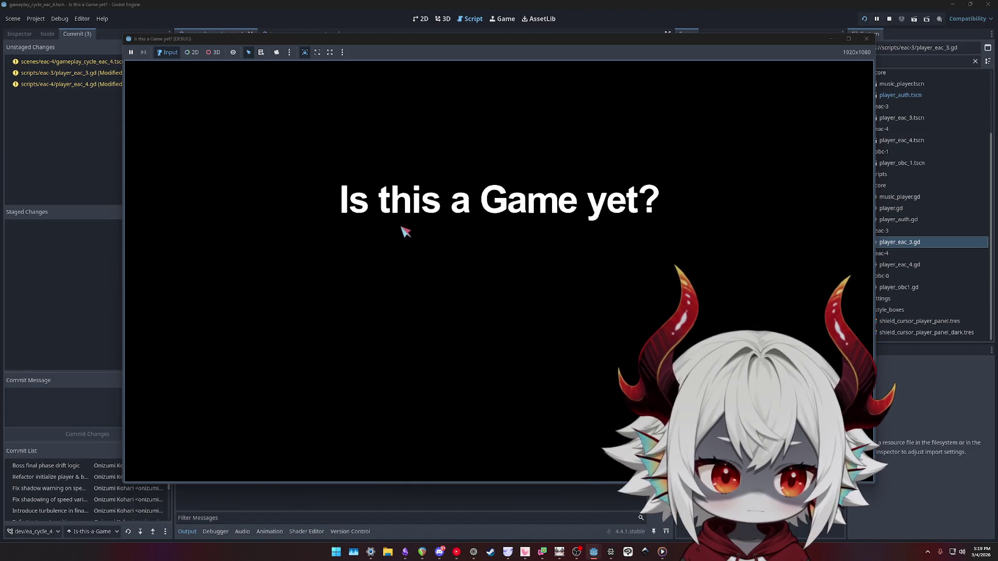
Dismiss the welcome, start a game, steer and dash the ship, then stop it with F8
{"action": "left_click", "coordinate": [498, 386]}
{"action": "left_click", "coordinate": [510, 240]}
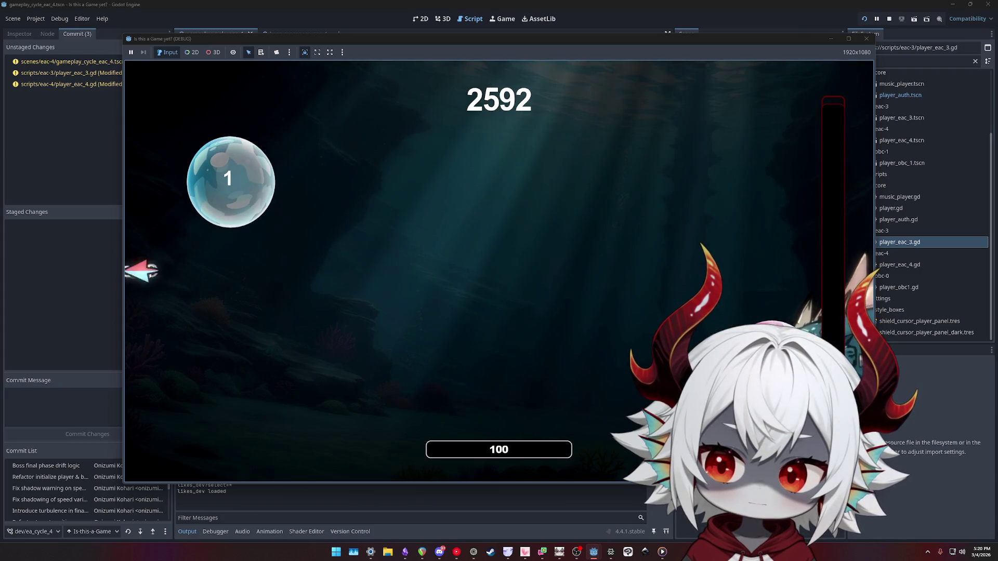
{"action": "key", "text": "space"}
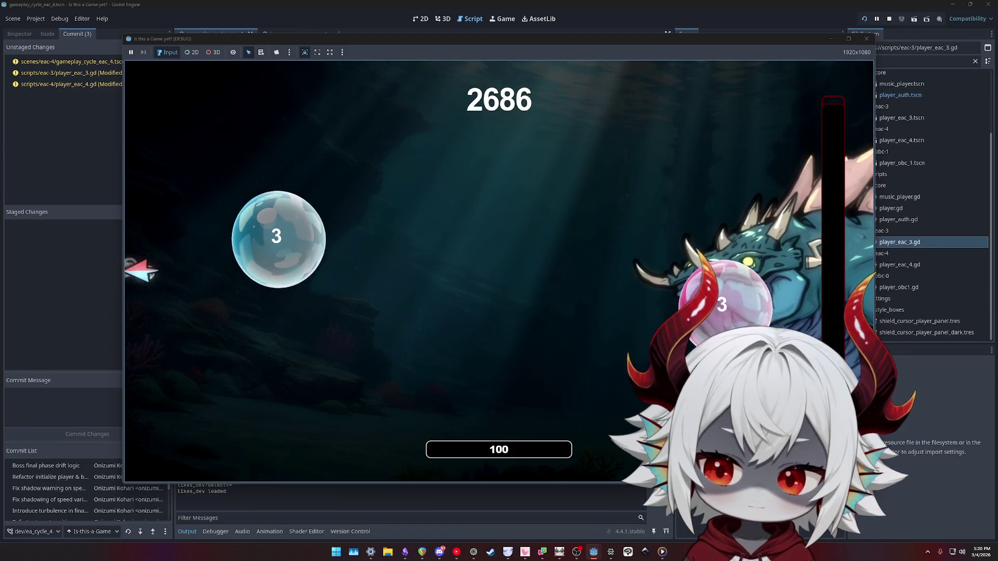
{"action": "key", "text": "space"}
{"action": "key", "text": "space"}
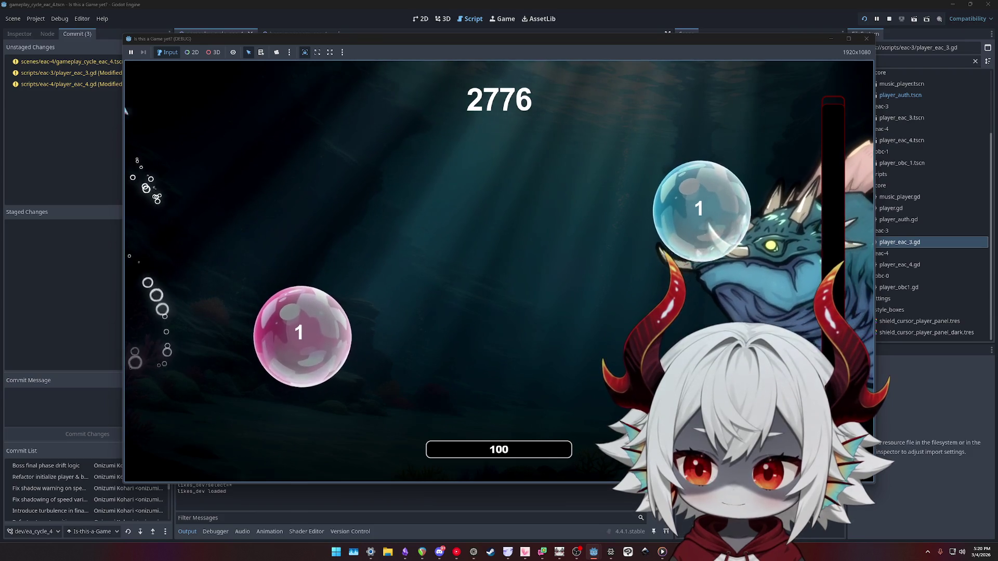
{"action": "key", "text": "F8"}
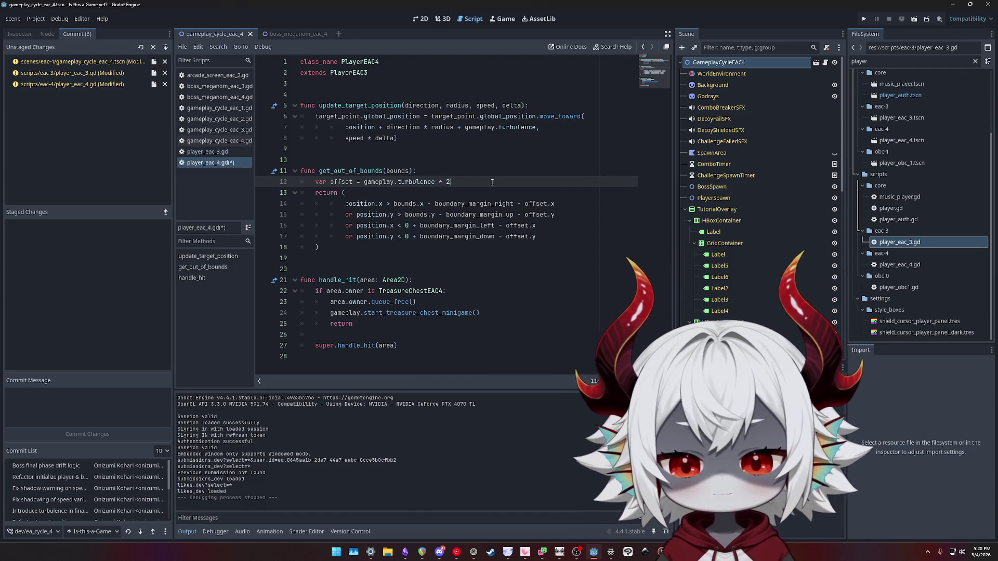
Replace 'return (' with a 'var is_out_of_bounds: bool' assignment and reflow the condition lines
{"action": "key", "text": "Down"}
{"action": "key", "text": "Down"}
{"action": "key", "text": "Down"}
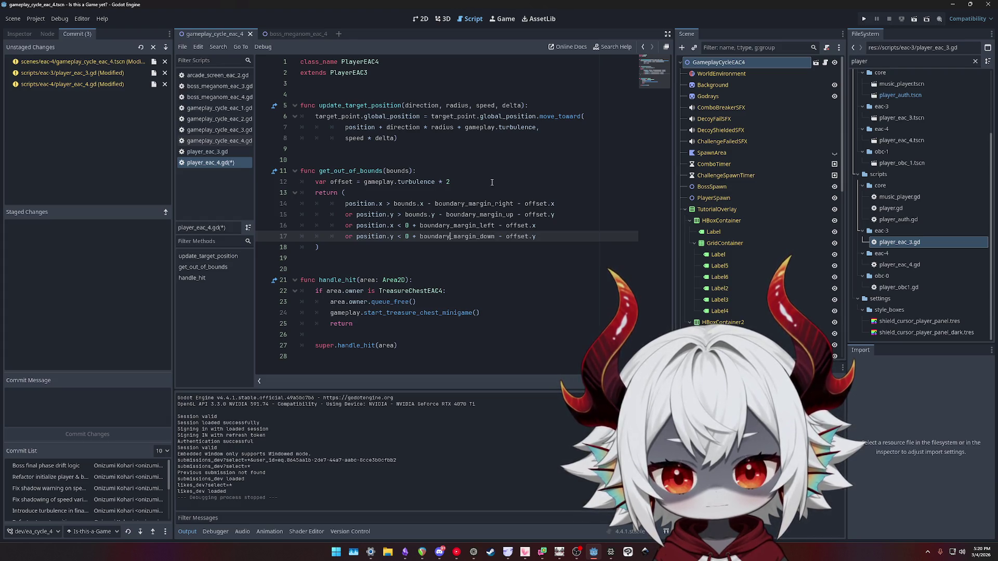
{"action": "key", "text": "Up"}
{"action": "key", "text": "Up"}
{"action": "key", "text": "Up"}
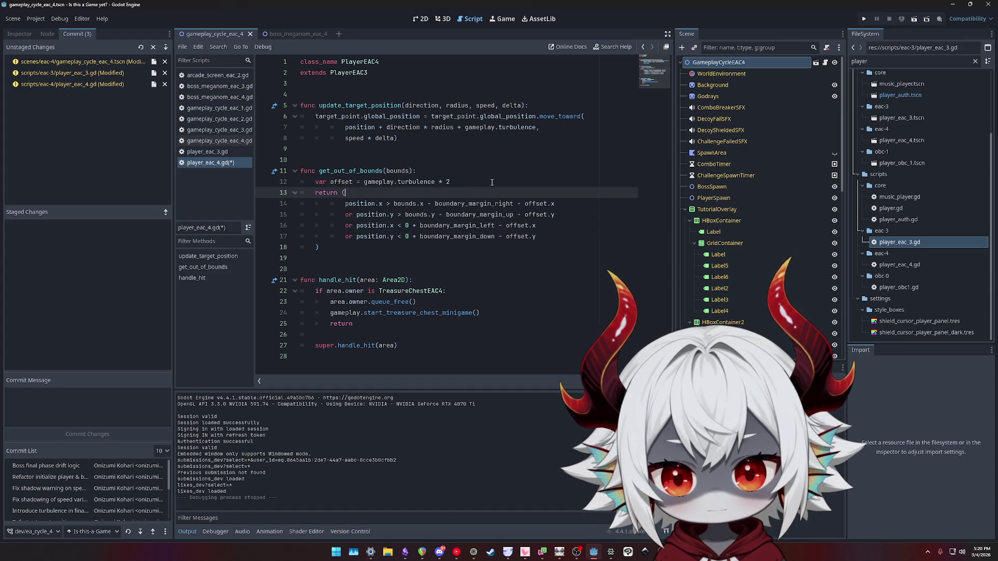
{"action": "key", "text": "Return"}
{"action": "type", "text": "var is_out_of_bounds: bool ="}
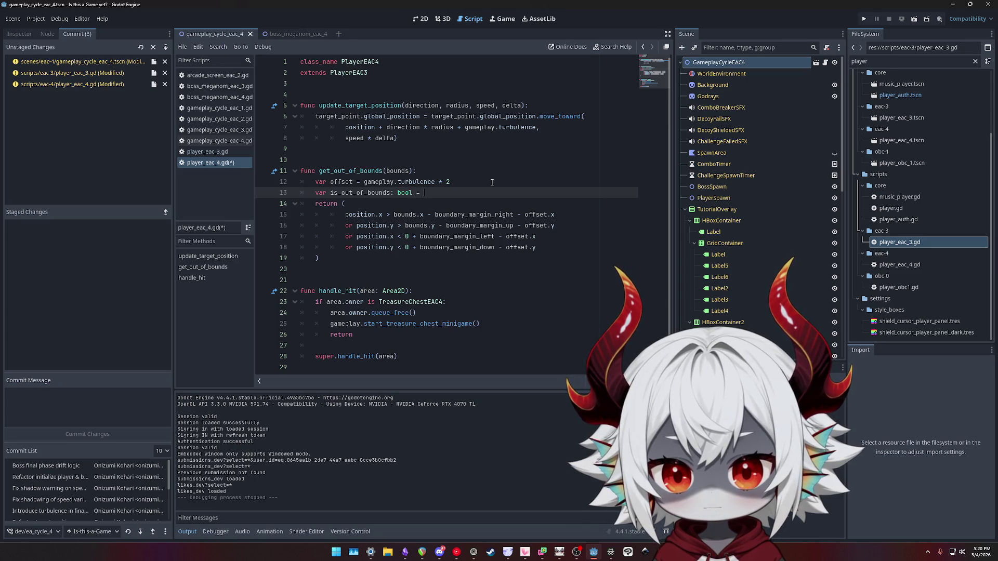
{"action": "key", "text": "shift+Down"}
{"action": "key", "text": "shift+Down"}
{"action": "key", "text": "shift+Down"}
{"action": "key", "text": "shift+Up"}
{"action": "key", "text": "shift+Up"}
{"action": "key", "text": "shift+Up"}
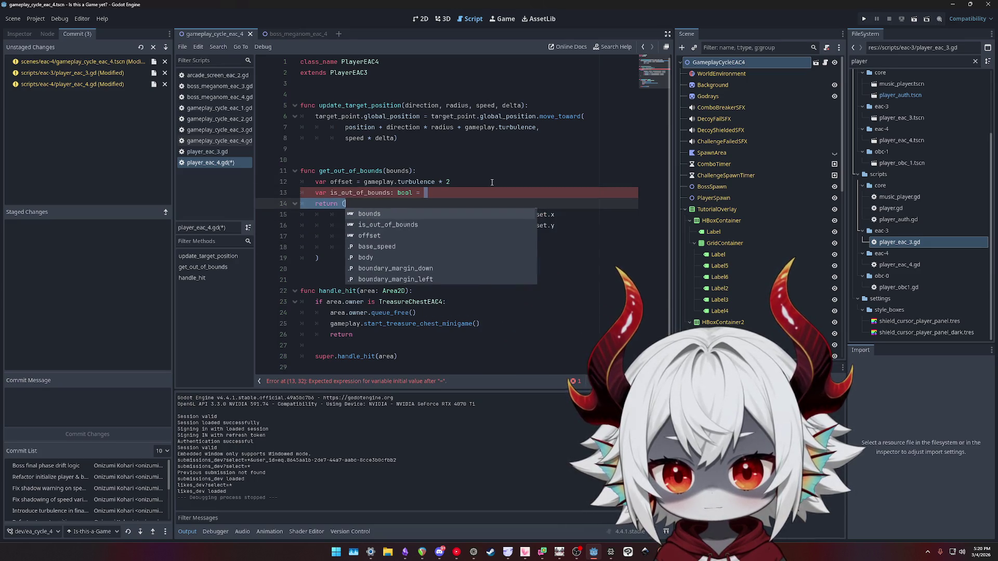
{"action": "key", "text": "BackSpace"}
{"action": "key", "text": "Escape"}
{"action": "key", "text": "Down"}
{"action": "key", "text": "Home"}
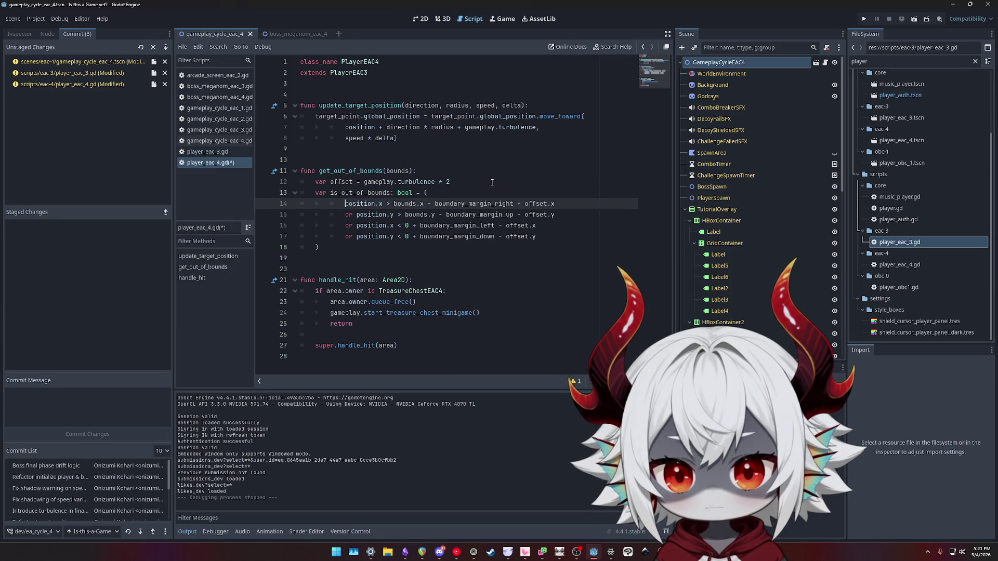
{"action": "key", "text": "BackSpace"}
{"action": "key", "text": "Down"}
{"action": "key", "text": "Down"}
{"action": "key", "text": "Down"}
{"action": "key", "text": "BackSpace"}
{"action": "key", "text": "BackSpace"}
{"action": "key", "text": "BackSpace"}
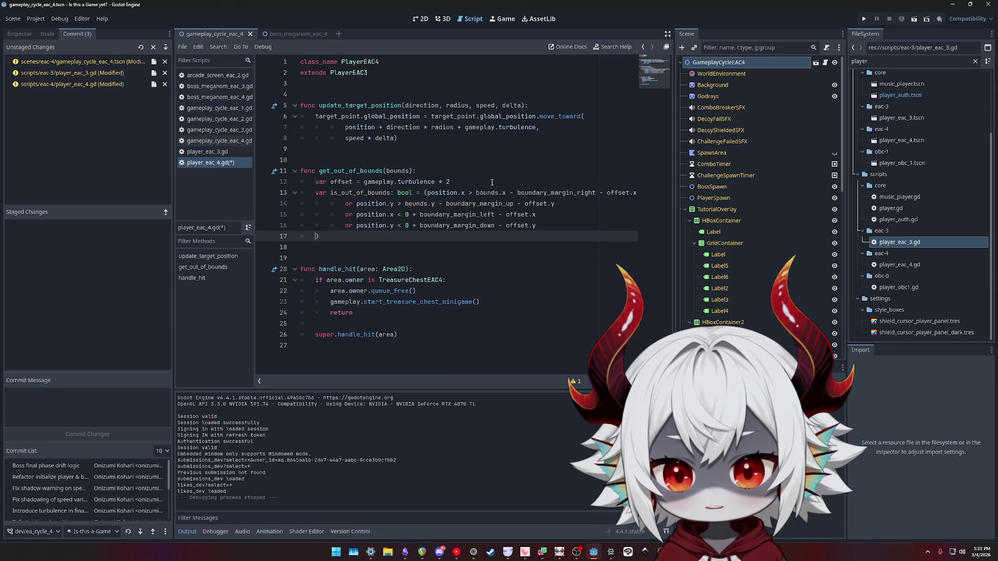
Add 'return is_out_of_bounds' after the check and tidy the surrounding blank lines
{"action": "key", "text": "Return"}
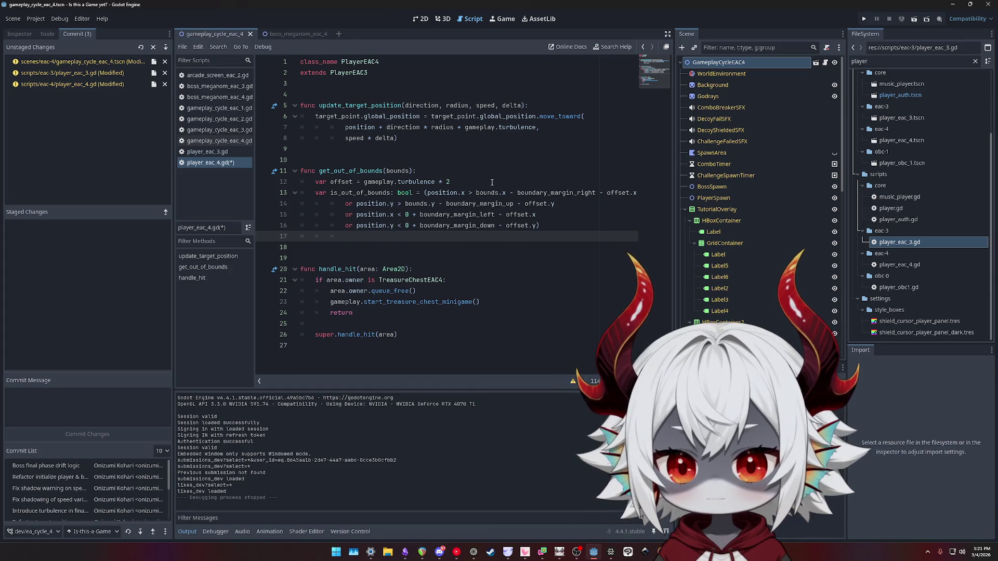
{"action": "key", "text": "Return"}
{"action": "type", "text": "return is"}
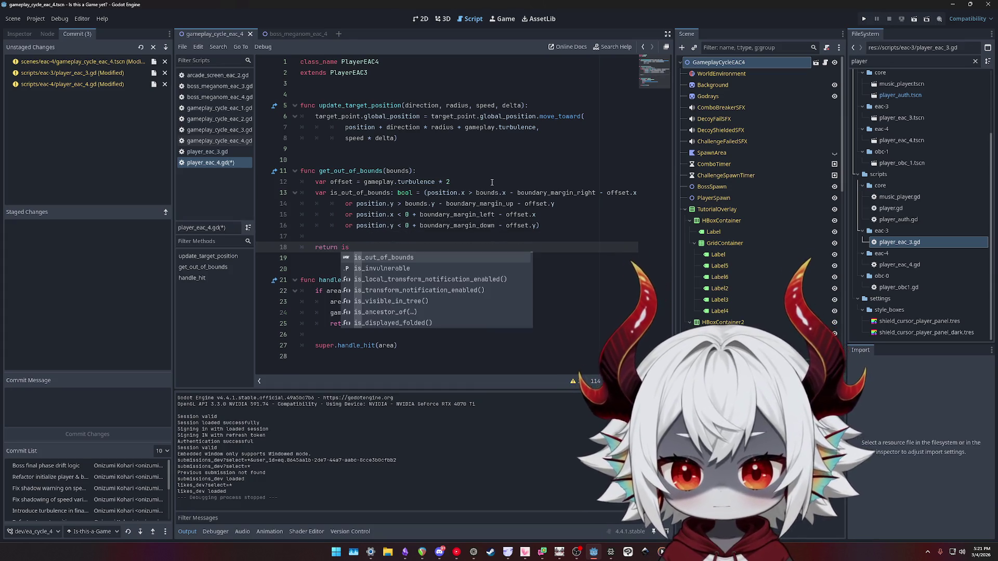
{"action": "key", "text": "Return"}
{"action": "key", "text": "Up"}
{"action": "key", "text": "Up"}
{"action": "key", "text": "Up"}
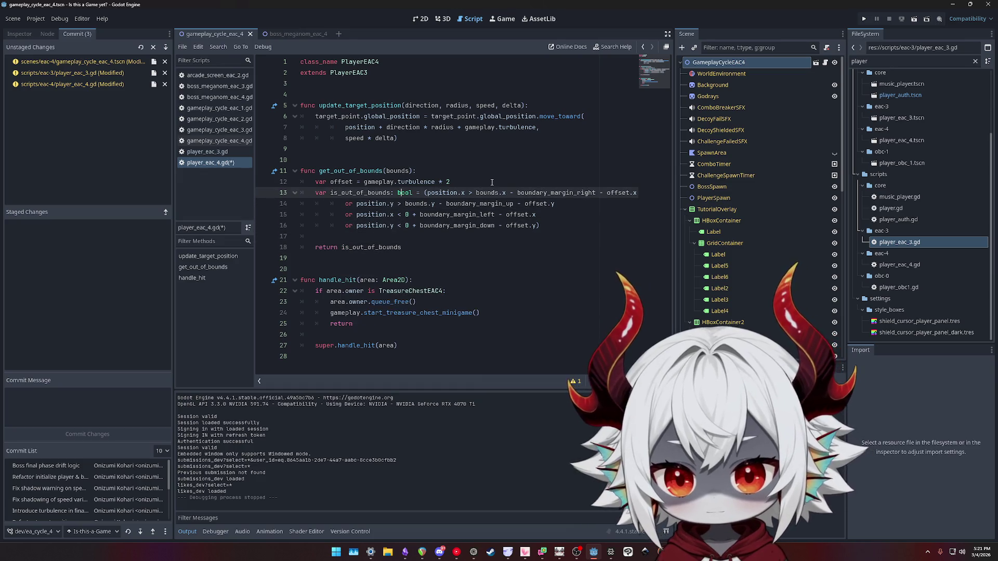
{"action": "key", "text": "Return"}
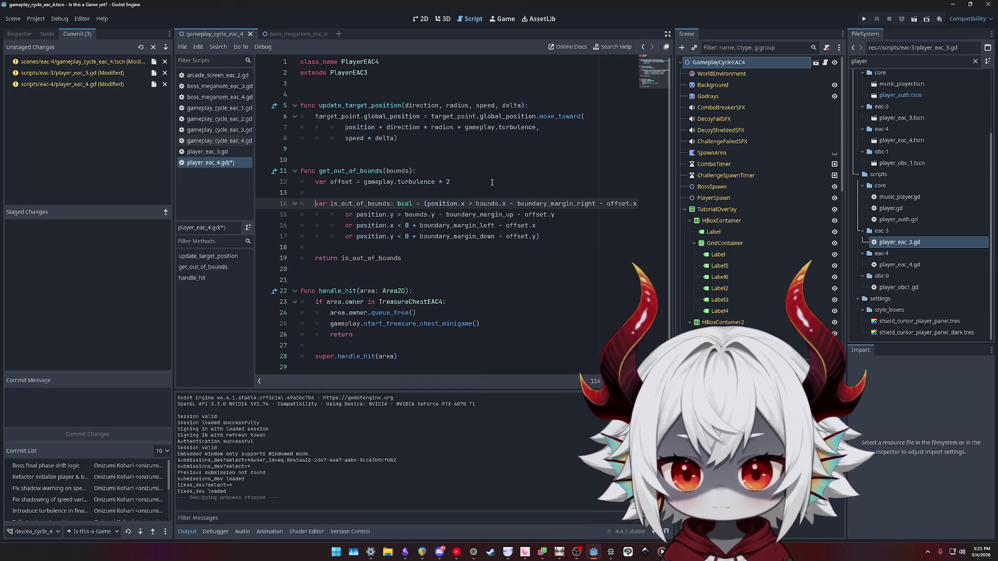
{"action": "key", "text": "BackSpace"}
{"action": "key", "text": "Down"}
{"action": "key", "text": "Down"}
{"action": "key", "text": "Down"}
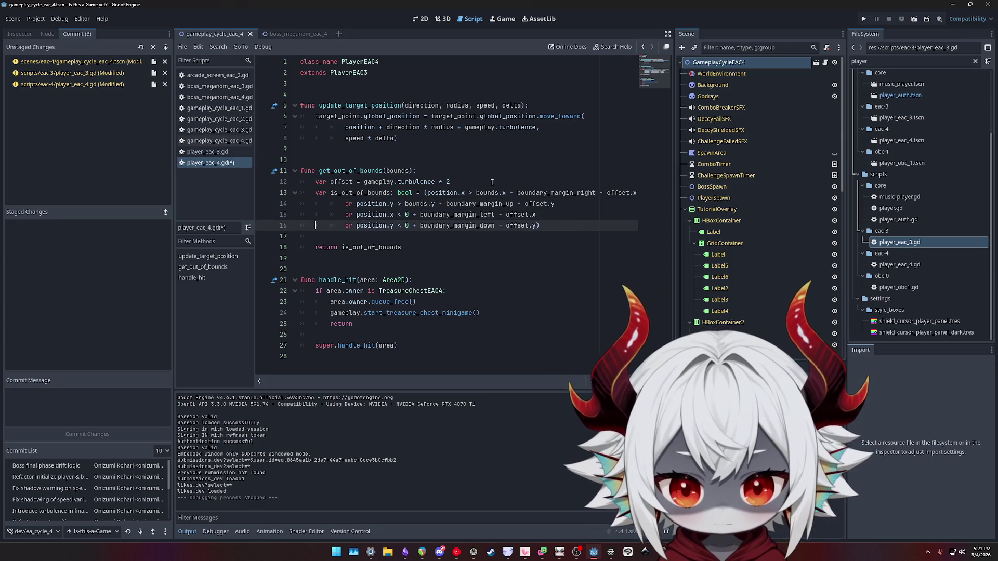
{"action": "key", "text": "Return"}
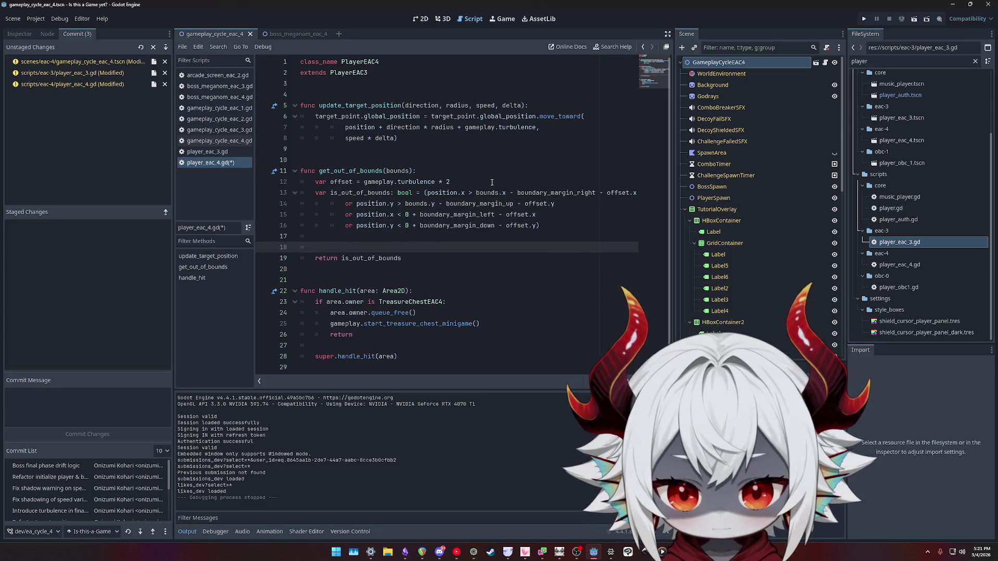
{"action": "key", "text": "BackSpace"}
{"action": "key", "text": "BackSpace"}
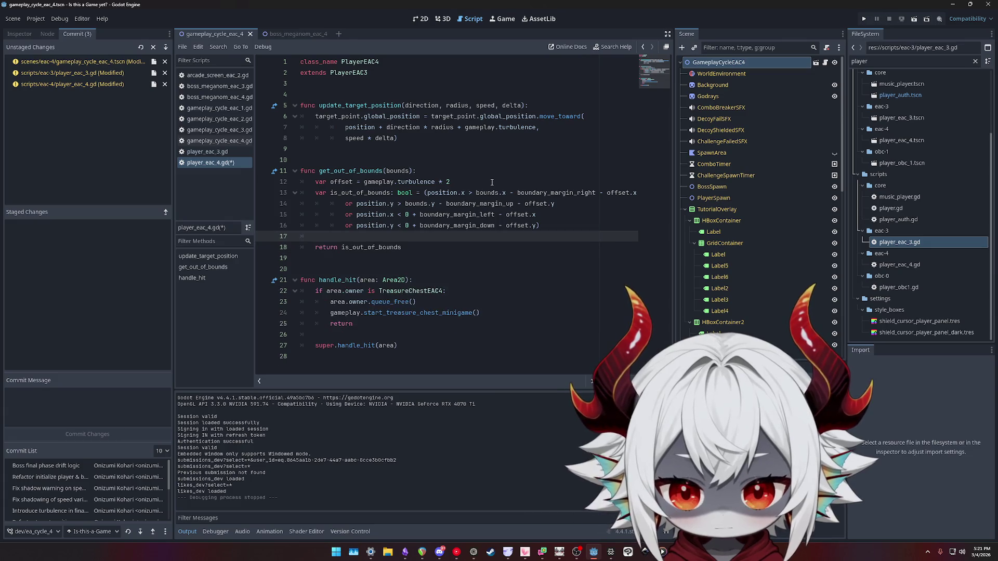
{"action": "left_click", "coordinate": [490, 204]}
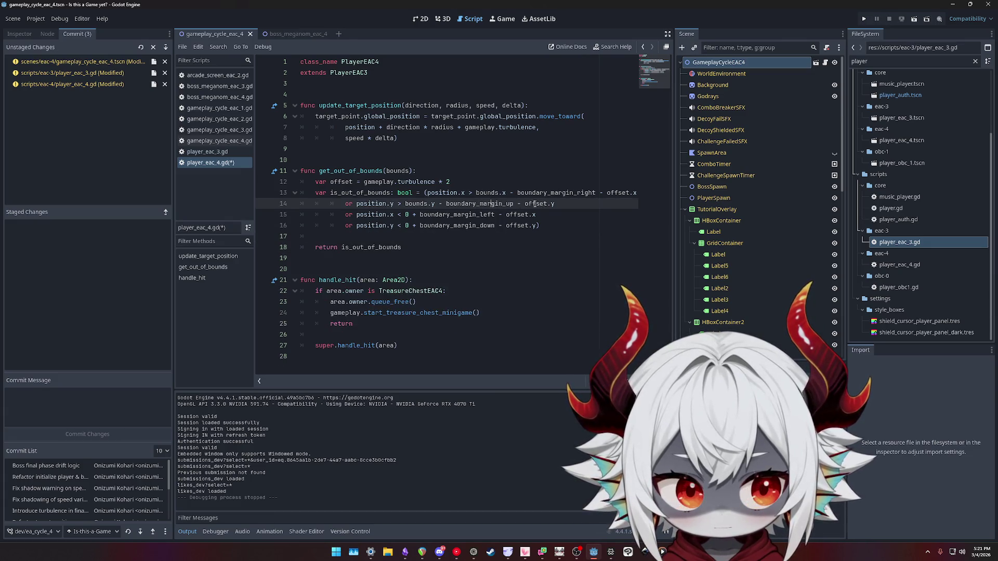
{"action": "left_click", "coordinate": [533, 204]}
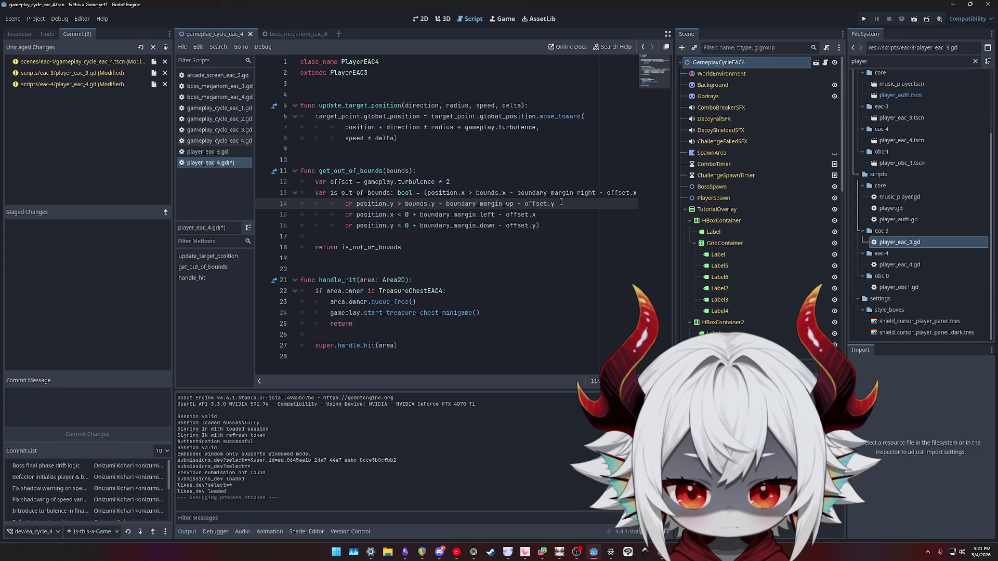
{"action": "left_click", "coordinate": [558, 232]}
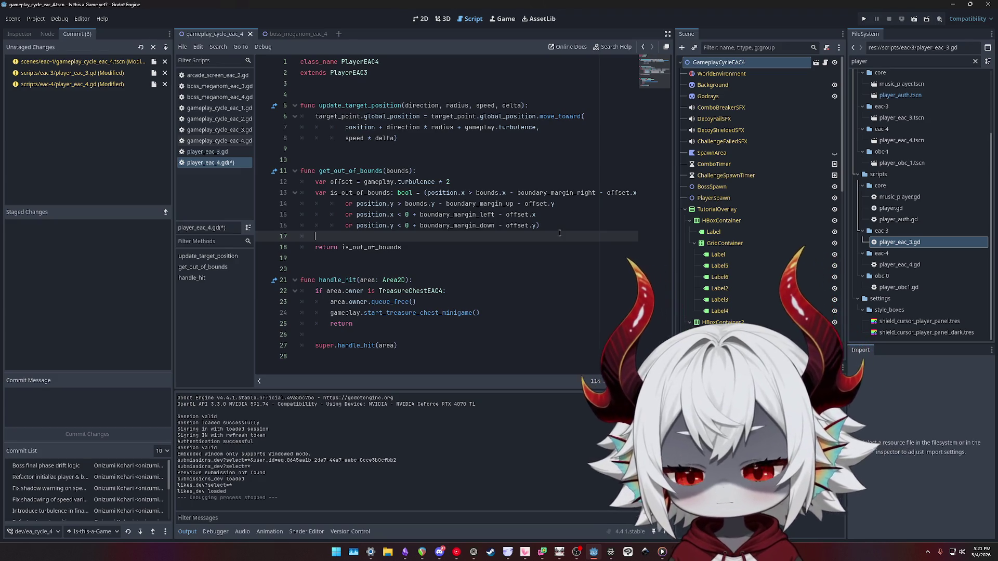
Insert a blank line between the bounds check and the return, then switch windows
{"action": "key", "text": "Return"}
{"action": "key", "text": "Return"}
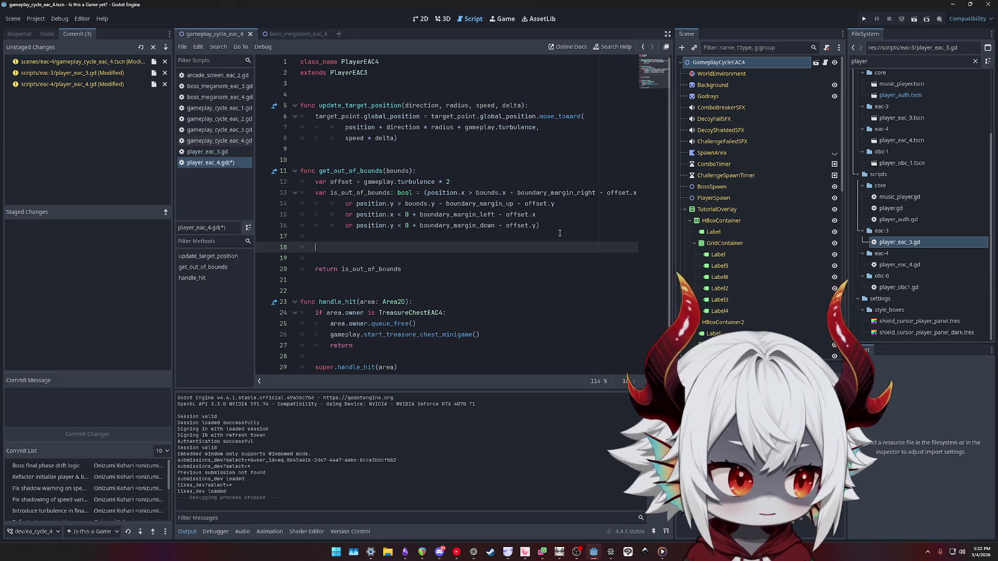
{"action": "key", "text": "alt+Tab"}
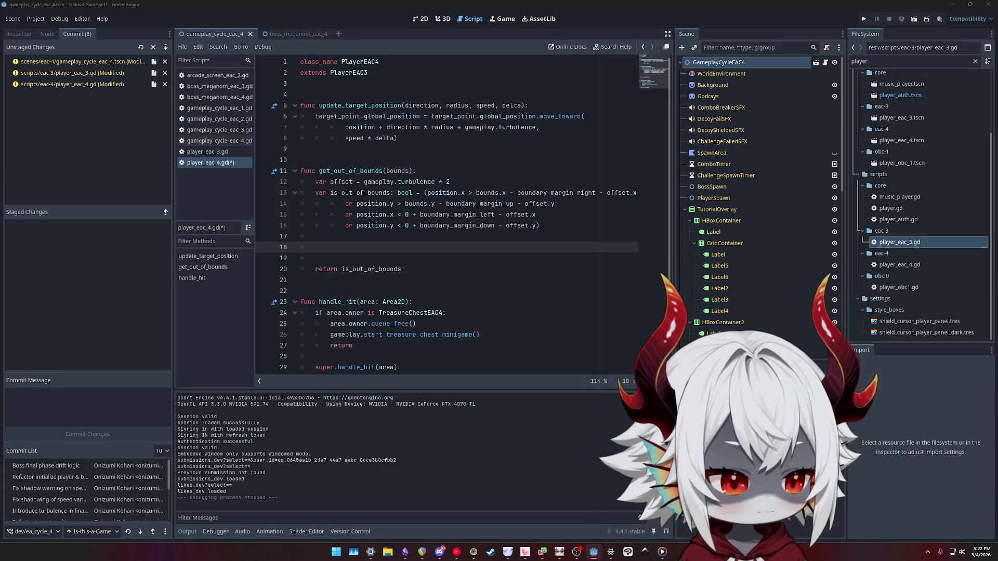
{"action": "key", "text": "alt+Tab"}
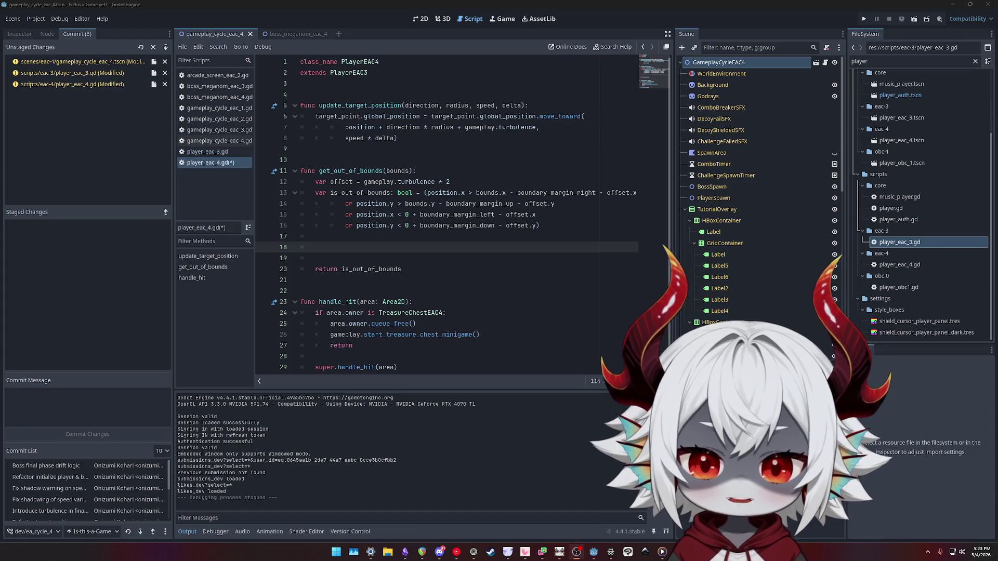
Highlight is_out_of_bounds uses and compare against the bounds code in player_eac_3.gd
{"action": "double_click", "coordinate": [344, 192]}
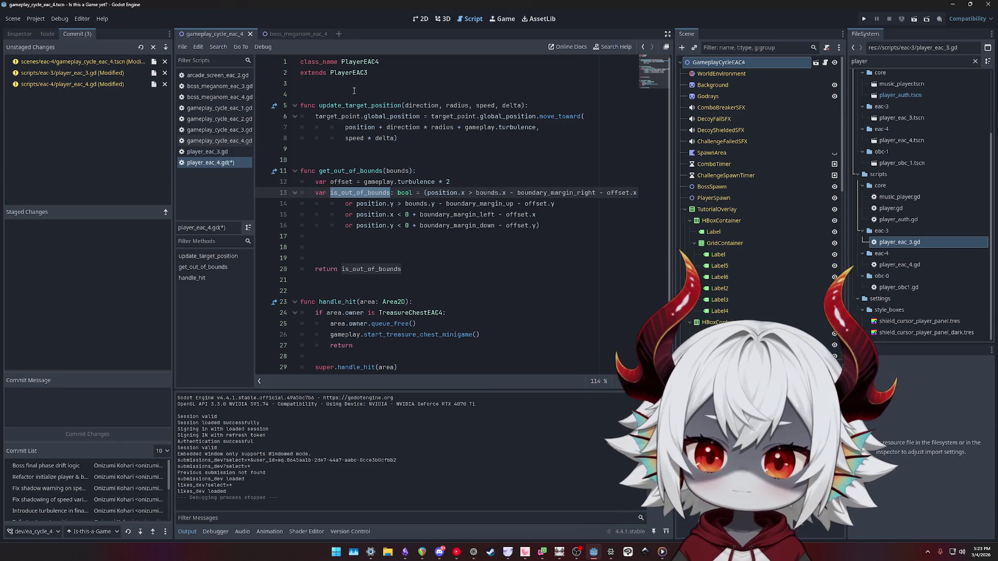
{"action": "left_click", "coordinate": [206, 151]}
{"action": "scroll", "coordinate": [438, 180], "scroll_direction": "up", "scroll_amount": 15}
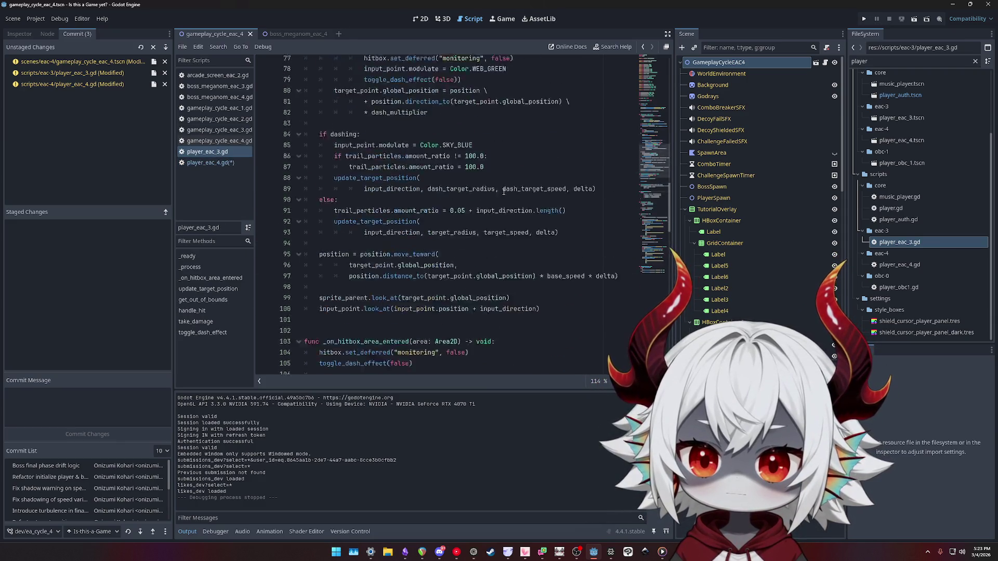
{"action": "mouse_move", "coordinate": [653, 128]}
{"action": "left_mouse_down"}
{"action": "mouse_move", "coordinate": [650, 99]}
{"action": "mouse_move", "coordinate": [649, 125]}
{"action": "mouse_move", "coordinate": [649, 114]}
{"action": "left_mouse_up"}
{"action": "left_click", "coordinate": [236, 158]}
Add 'var is_out_of_bounds: bool = false' below extends PlayerEAC3 in player_eac_4.gd
{"action": "left_click", "coordinate": [390, 85]}
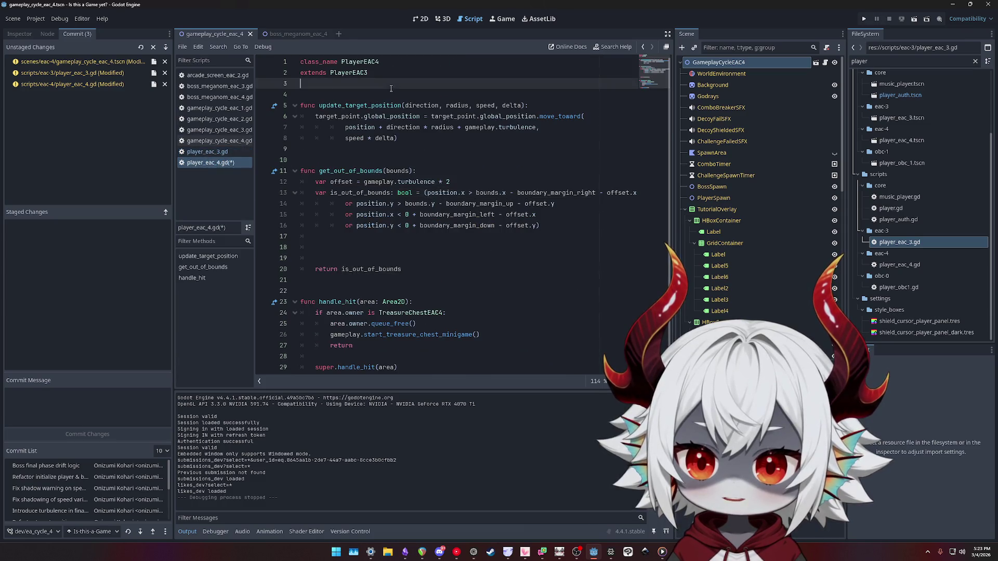
{"action": "key", "text": "Return"}
{"action": "type", "text": "var is_out_of_bounds"}
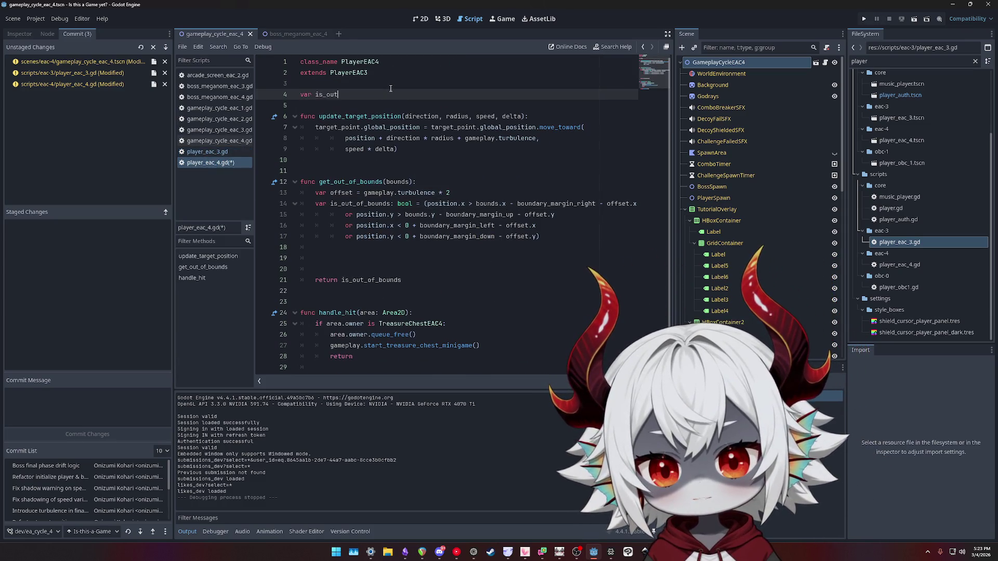
{"action": "type", "text": ": bool = "}
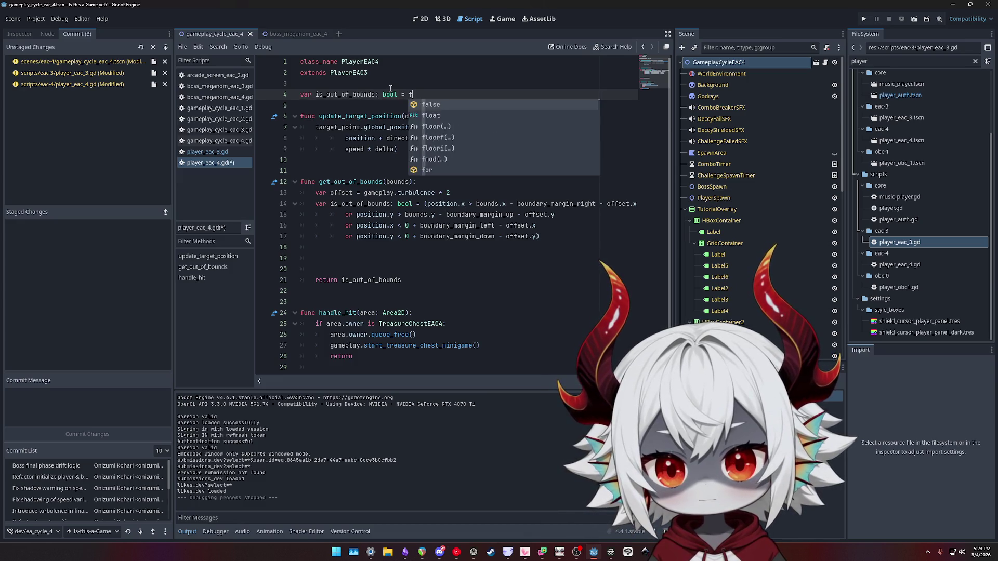
{"action": "type", "text": "false"}
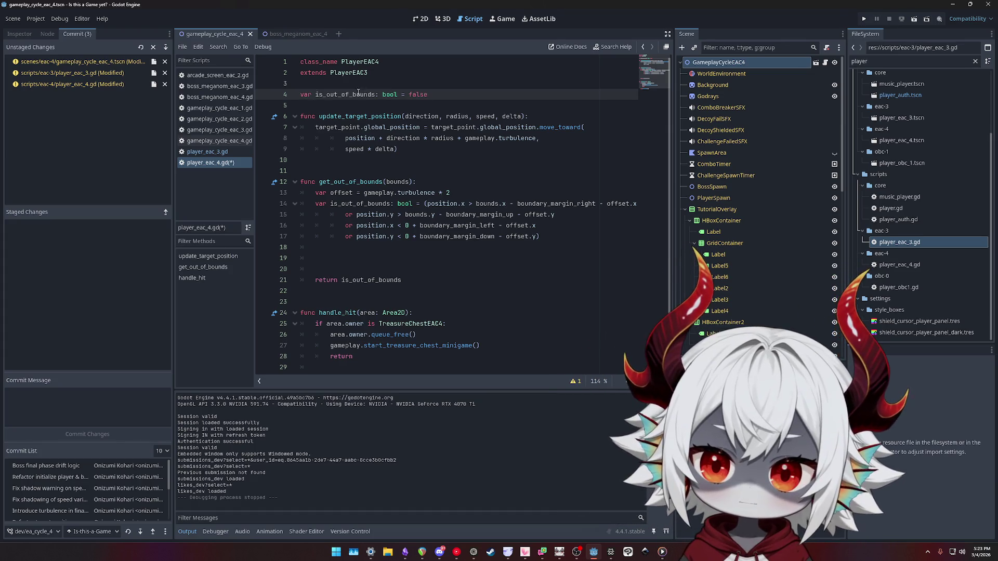
{"action": "double_click", "coordinate": [351, 95]}
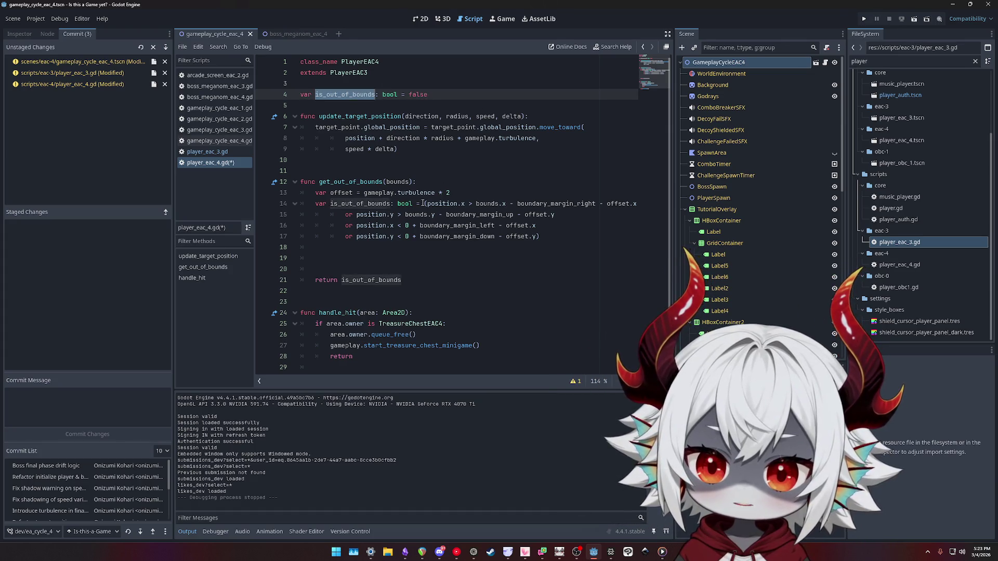
{"action": "left_click", "coordinate": [327, 204]}
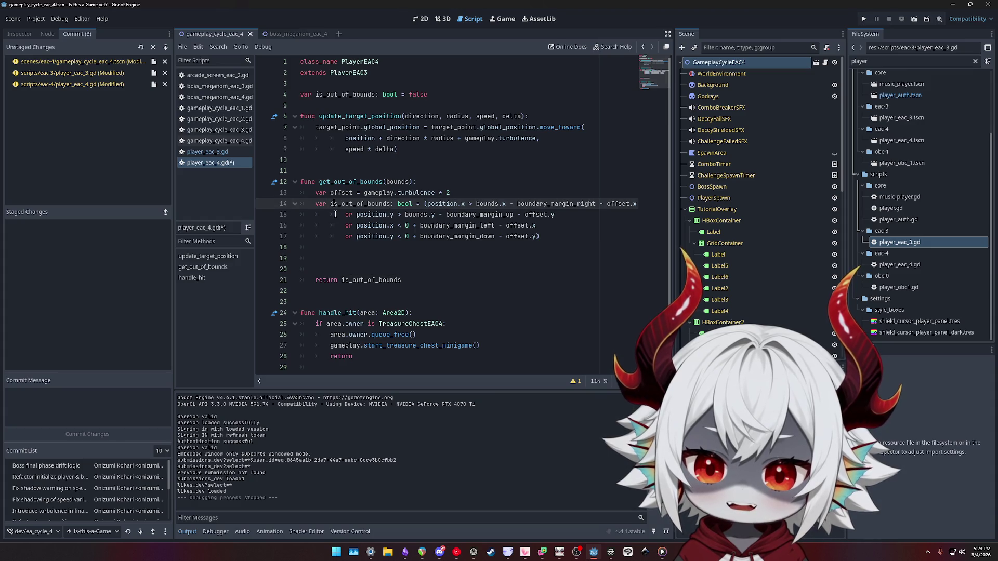
Drop the local var keyword and rename get_out_of_bounds to update_out_of_bounds
{"action": "key", "text": "BackSpace"}
{"action": "key", "text": "BackSpace"}
{"action": "key", "text": "BackSpace"}
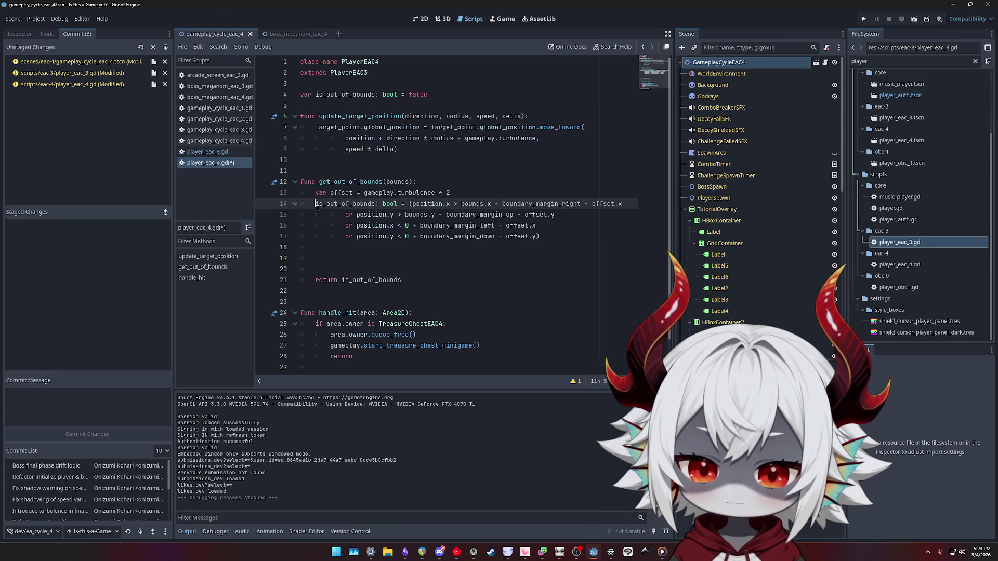
{"action": "double_click", "coordinate": [342, 182]}
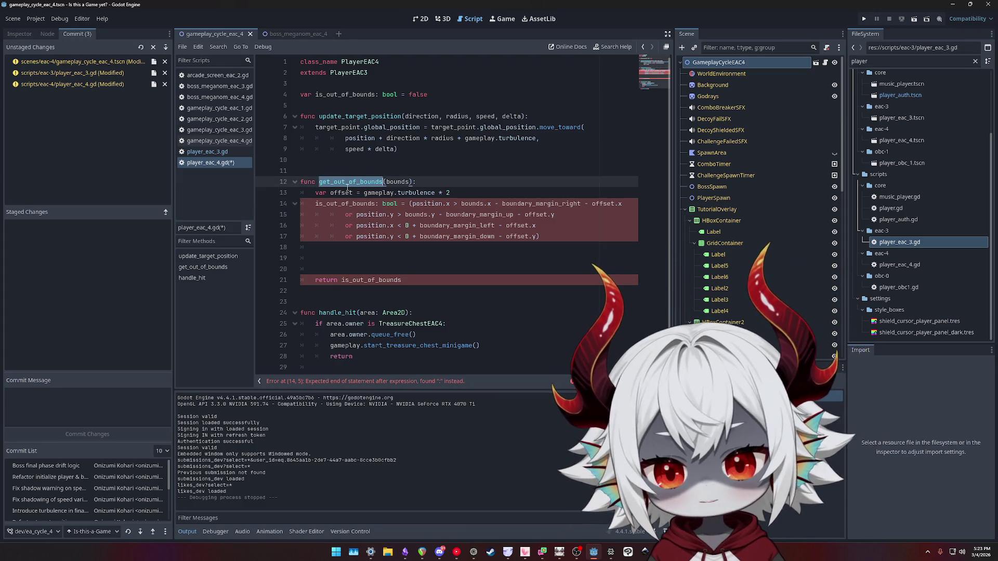
{"action": "type", "text": "update_out_of_bounds"}
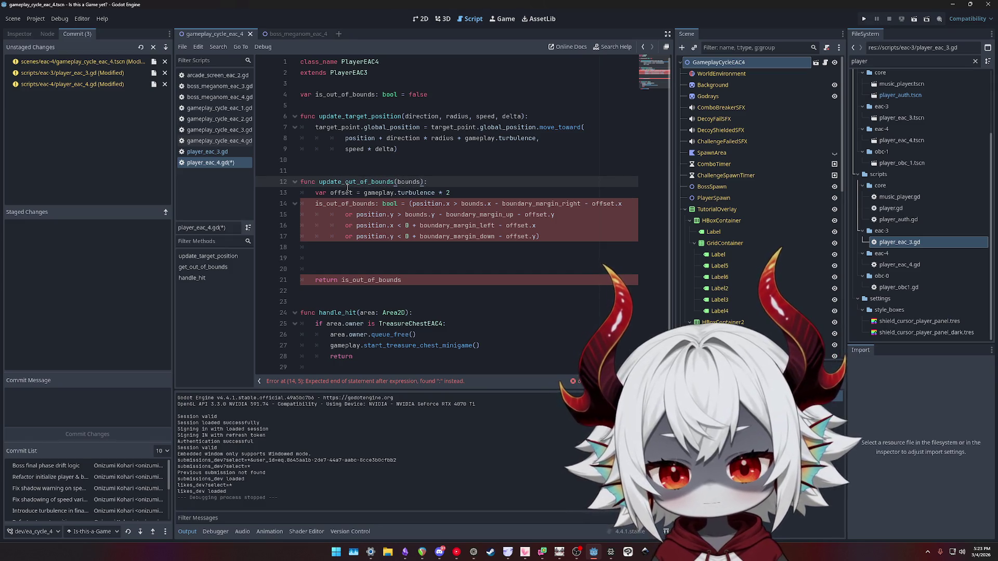
{"action": "double_click", "coordinate": [411, 181]}
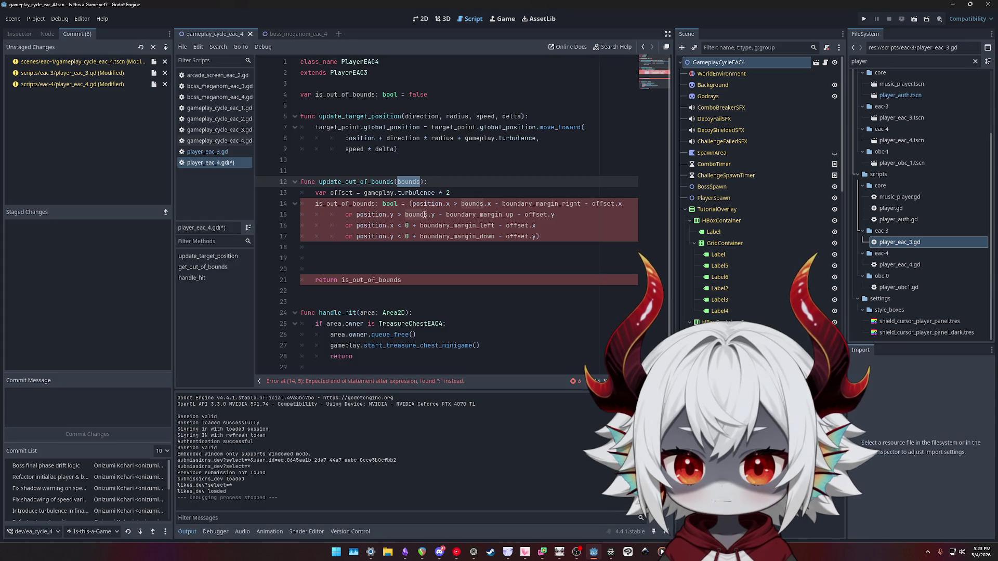
{"action": "left_click", "coordinate": [461, 182]}
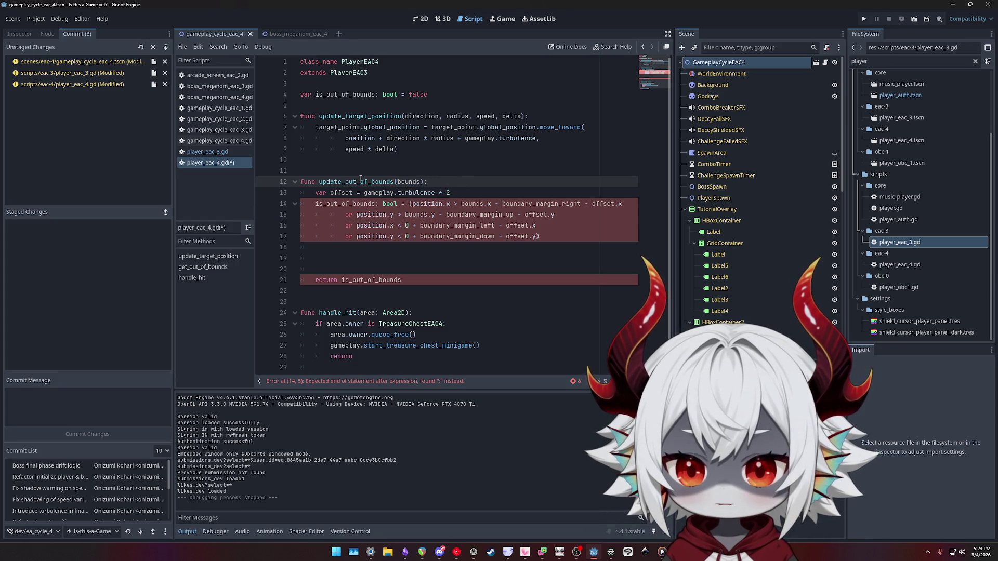
Delete the 'return is_out_of_bounds' lines from the function
{"action": "left_click_drag", "start_coordinate": [403, 280], "coordinate": [279, 263]}
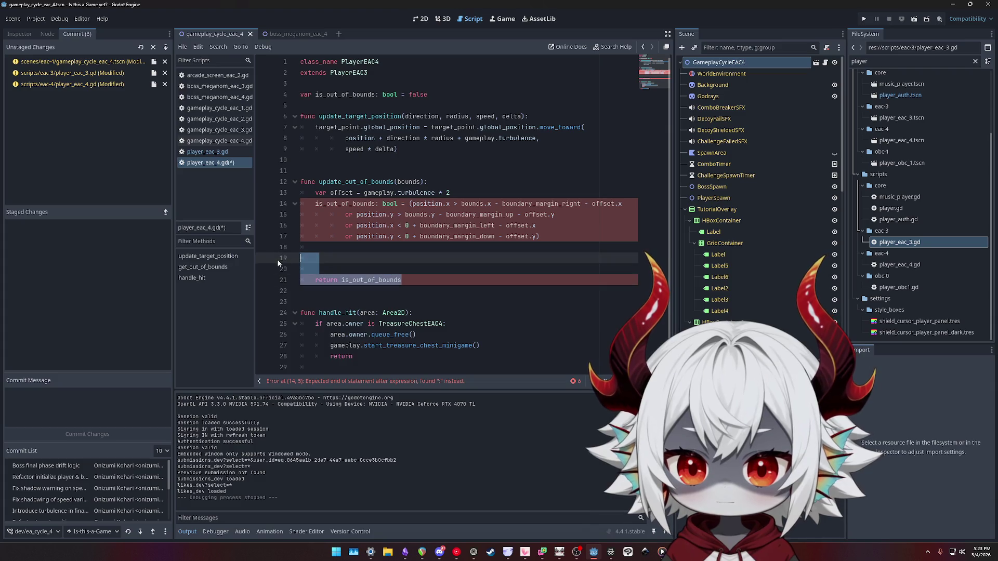
{"action": "key", "text": "BackSpace"}
{"action": "key", "text": "BackSpace"}
{"action": "key", "text": "BackSpace"}
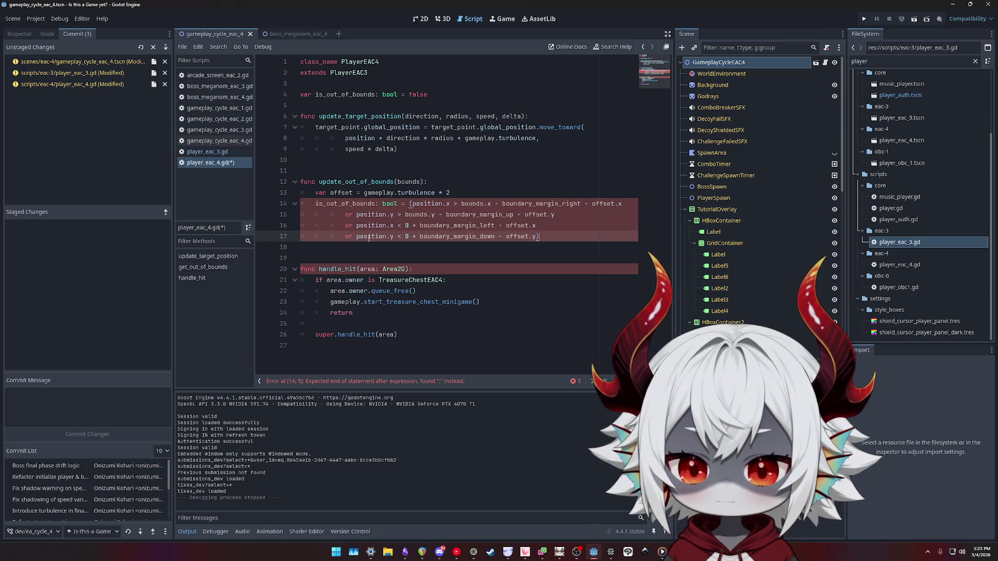
{"action": "left_click", "coordinate": [450, 182]}
{"action": "left_click", "coordinate": [470, 188]}
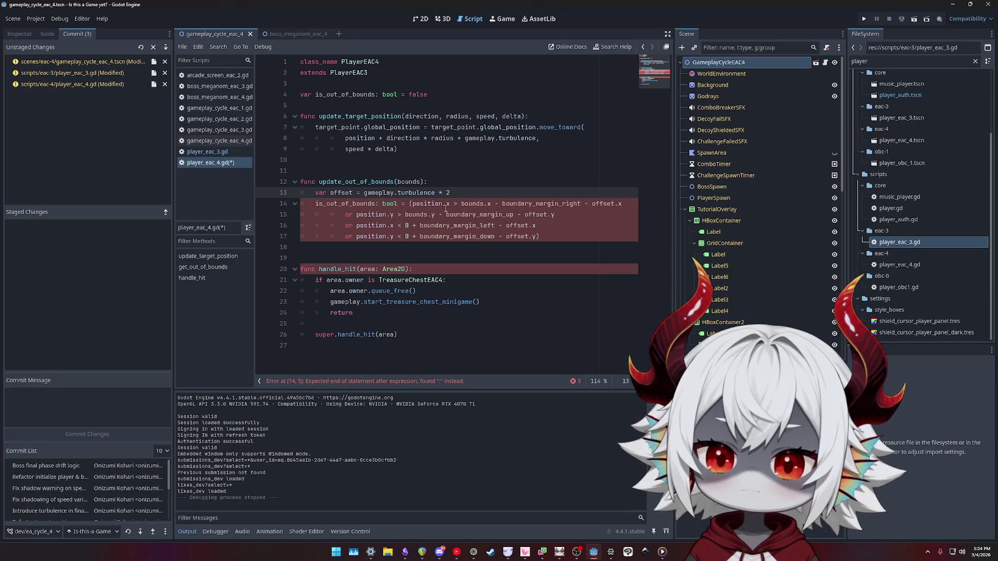
Cut the is_out_of_bounds declaration line out of player_eac_4.gd
{"action": "left_click", "coordinate": [356, 182], "text": "ctrl"}
{"action": "scroll", "coordinate": [356, 239], "scroll_direction": "down", "scroll_amount": 10}
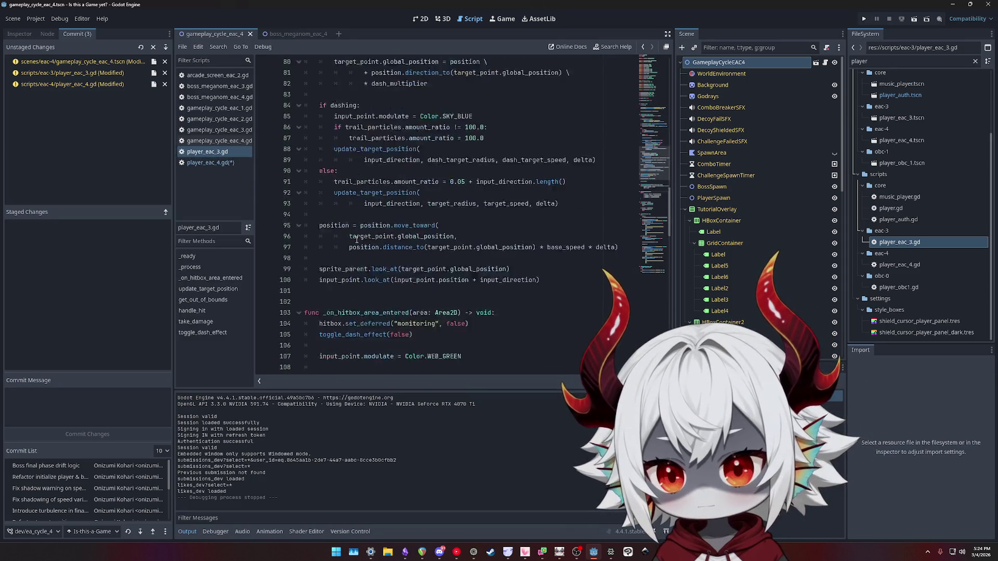
{"action": "left_click", "coordinate": [213, 163]}
{"action": "triple_click", "coordinate": [446, 95]}
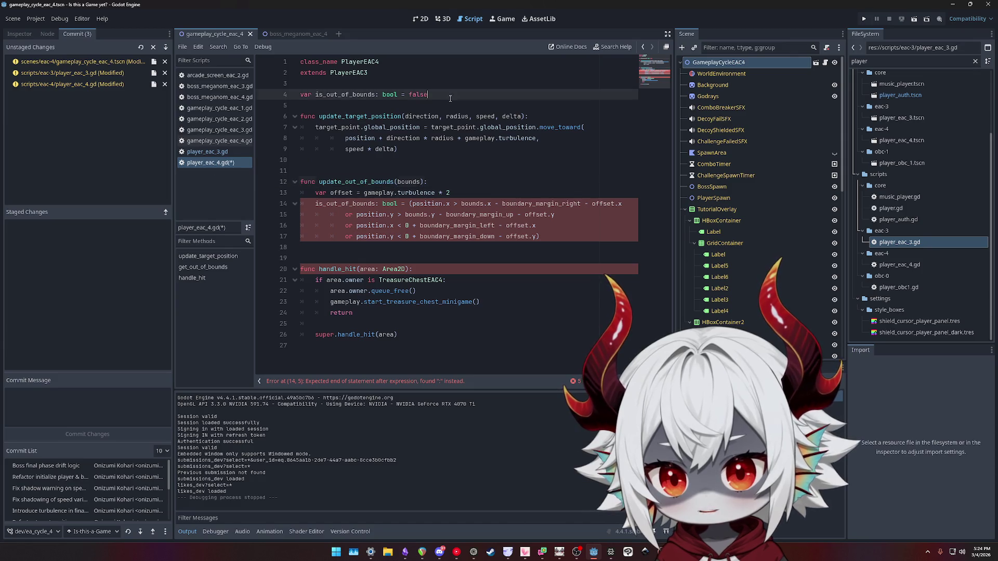
{"action": "key", "text": "BackSpace"}
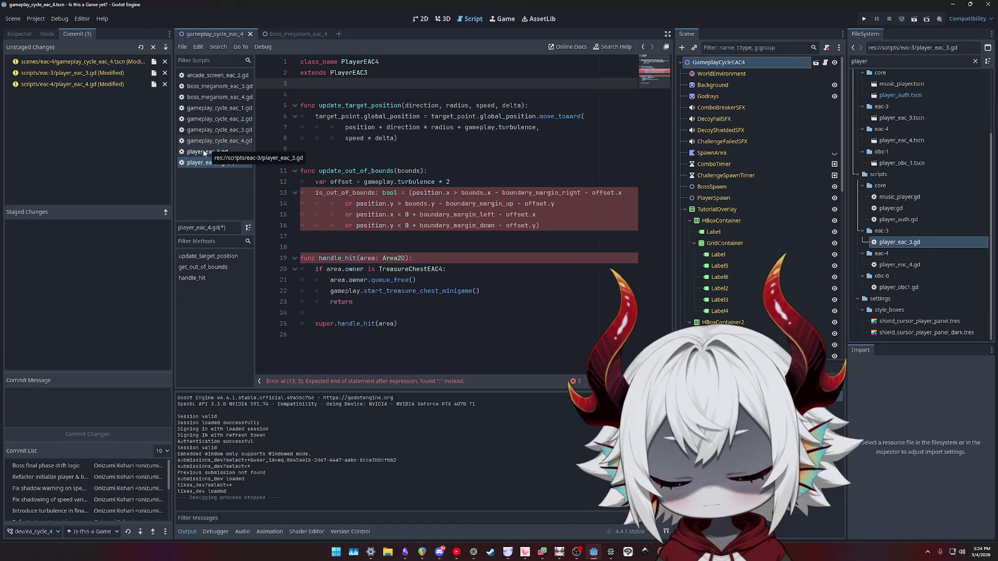
Paste the is_out_of_bounds declaration into player_eac_3.gd, moved above dashing
{"action": "left_click", "coordinate": [207, 151]}
{"action": "scroll", "coordinate": [649, 119], "scroll_direction": "up", "scroll_amount": 10}
{"action": "scroll", "coordinate": [649, 119], "scroll_direction": "up", "scroll_amount": 4}
{"action": "left_click", "coordinate": [471, 206]}
{"action": "key", "text": "Return"}
{"action": "type", "text": "var is_out_of_bounds: bool = false"}
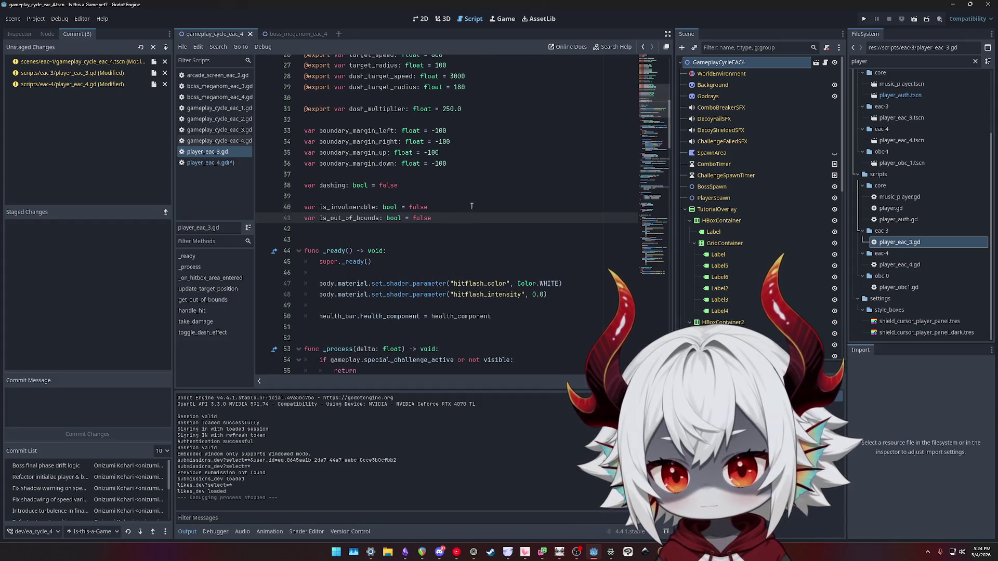
{"action": "key", "text": "alt+Up"}
{"action": "key", "text": "alt+Up"}
{"action": "key", "text": "alt+Up"}
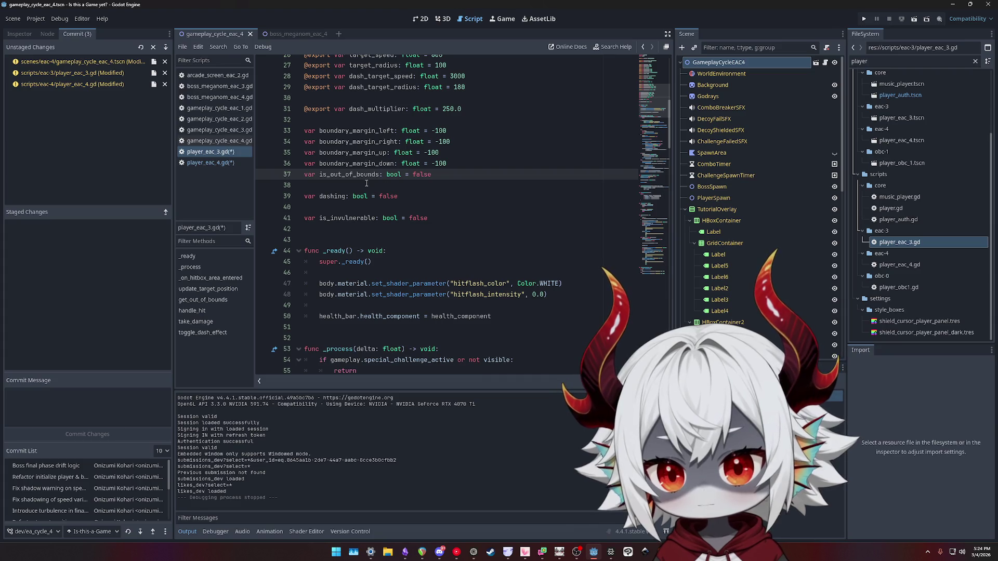
{"action": "double_click", "coordinate": [354, 177]}
Rename get_out_of_bounds to update_out_of_bounds on line 119 of player_eac_3.gd
{"action": "scroll", "coordinate": [450, 215], "scroll_direction": "down", "scroll_amount": 20}
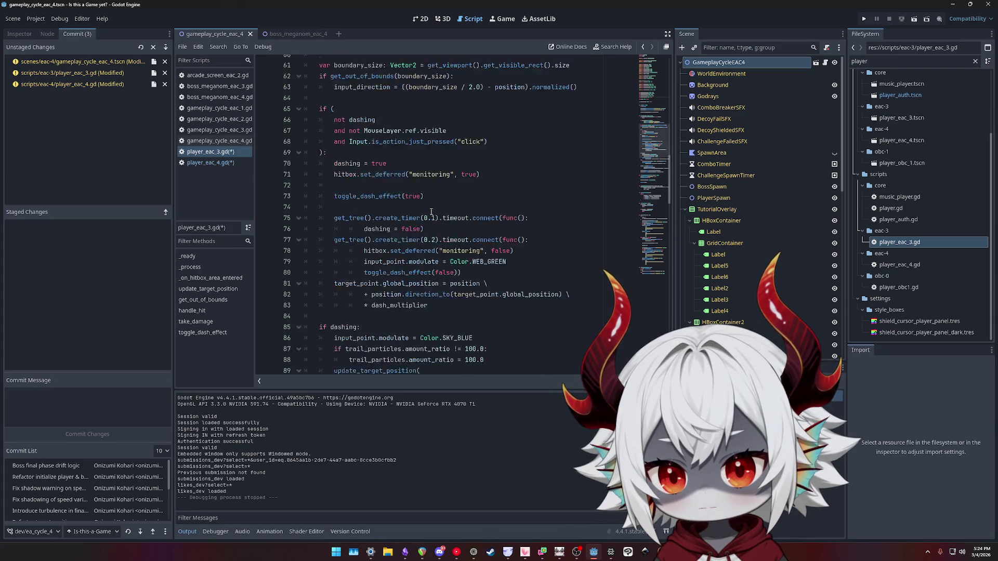
{"action": "scroll", "coordinate": [366, 195], "scroll_direction": "down", "scroll_amount": 5}
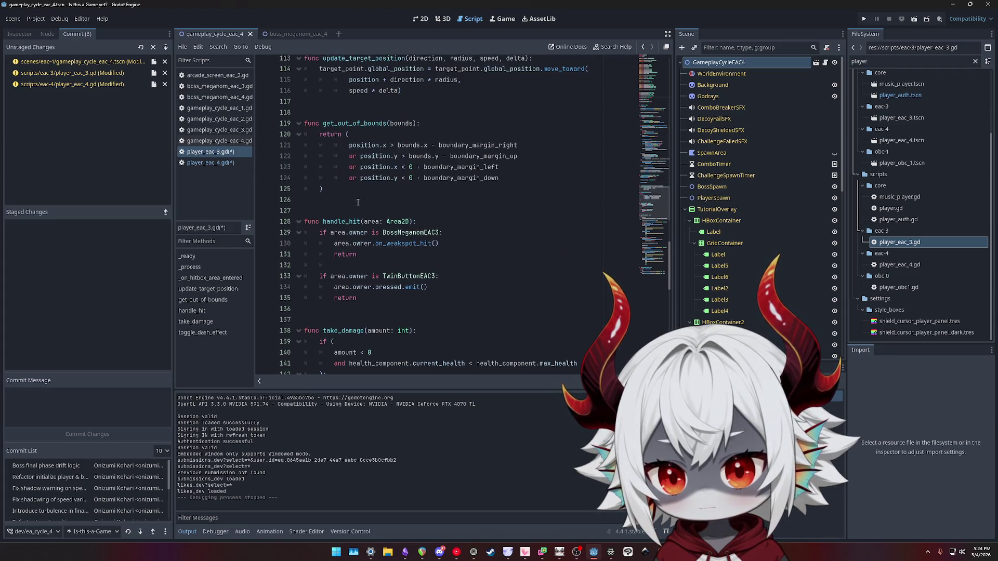
{"action": "double_click", "coordinate": [351, 119]}
{"action": "type", "text": "yu"}
{"action": "key", "text": "BackSpace"}
{"action": "key", "text": "BackSpace"}
{"action": "type", "text": "update_out"}
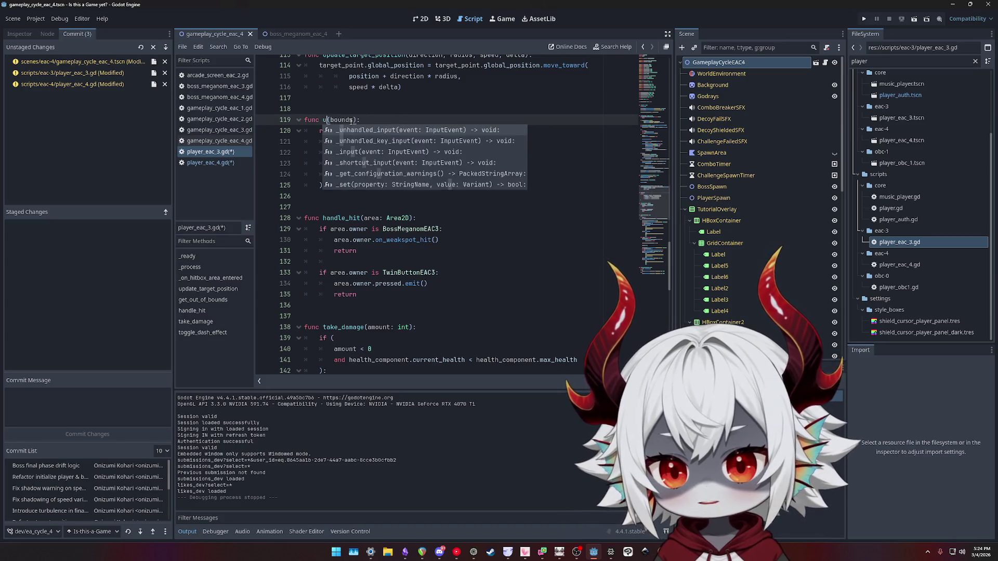
{"action": "type", "text": "_of_bounds"}
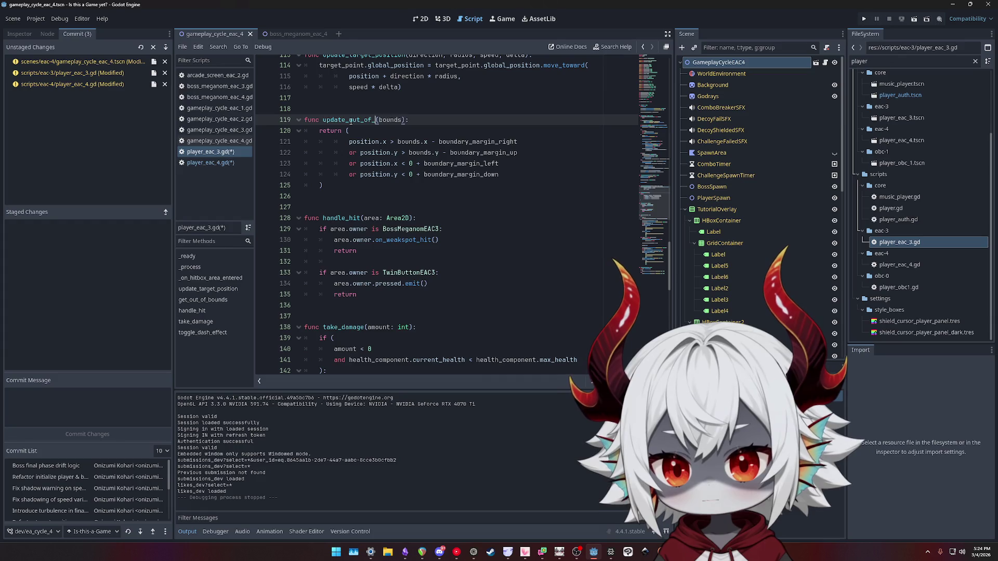
{"action": "key", "text": "Down"}
{"action": "key", "text": "Down"}
{"action": "key", "text": "Down"}
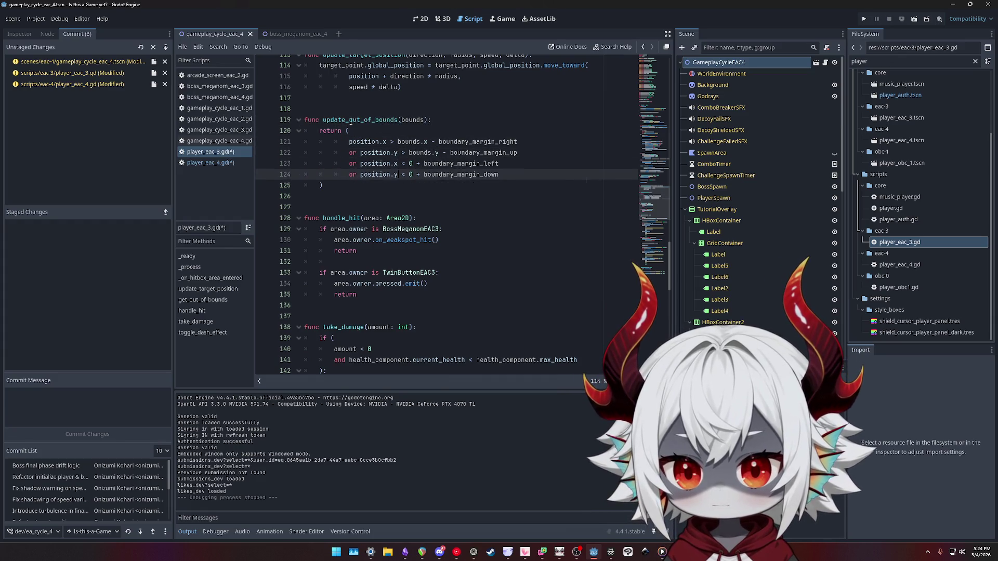
{"action": "scroll", "coordinate": [321, 186], "scroll_direction": "up", "scroll_amount": 3}
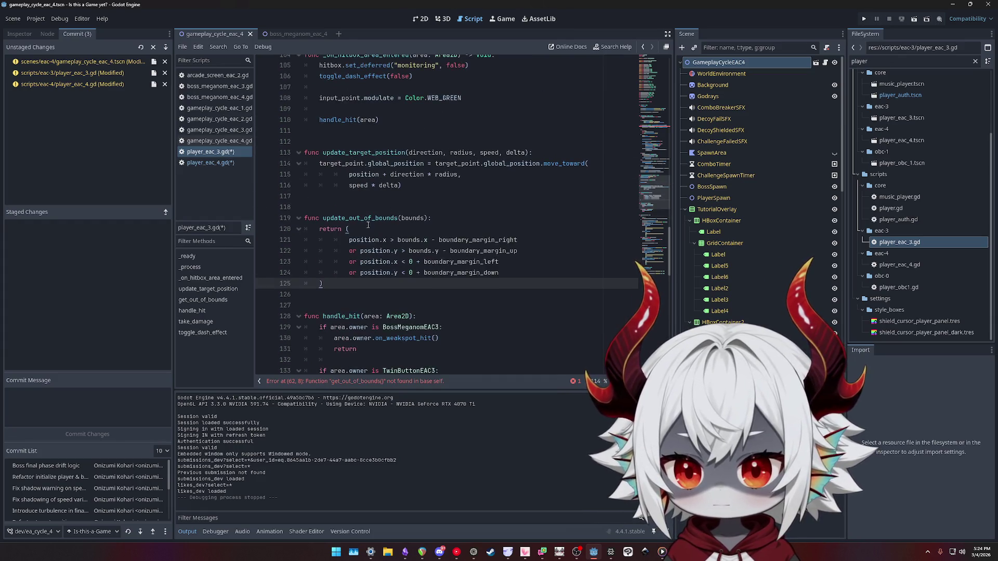
{"action": "left_click", "coordinate": [380, 229]}
Copy player_eac_4.gd's offset-based is_out_of_bounds assignment over player_eac_3.gd's old return block
{"action": "left_click", "coordinate": [213, 162]}
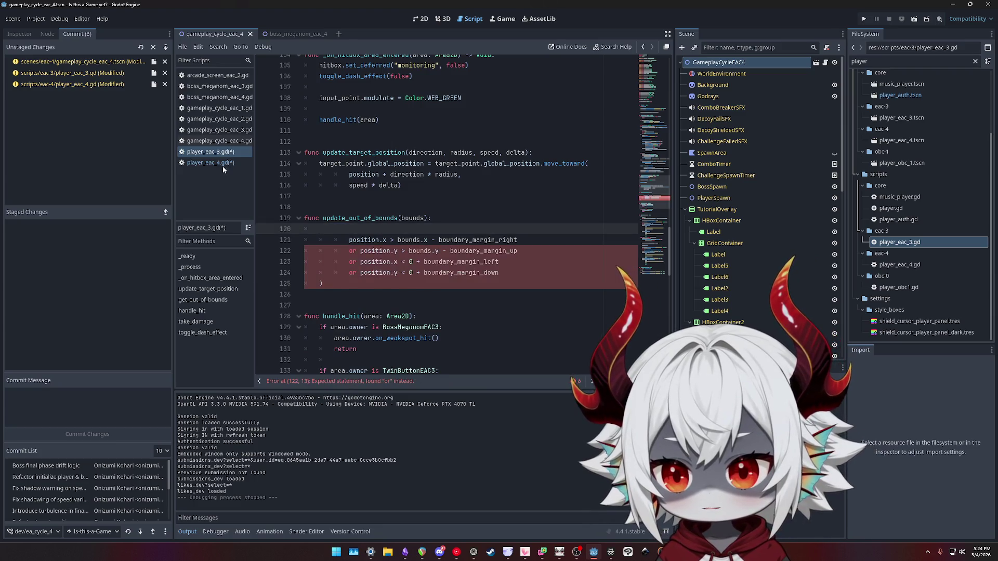
{"action": "left_click", "coordinate": [357, 192]}
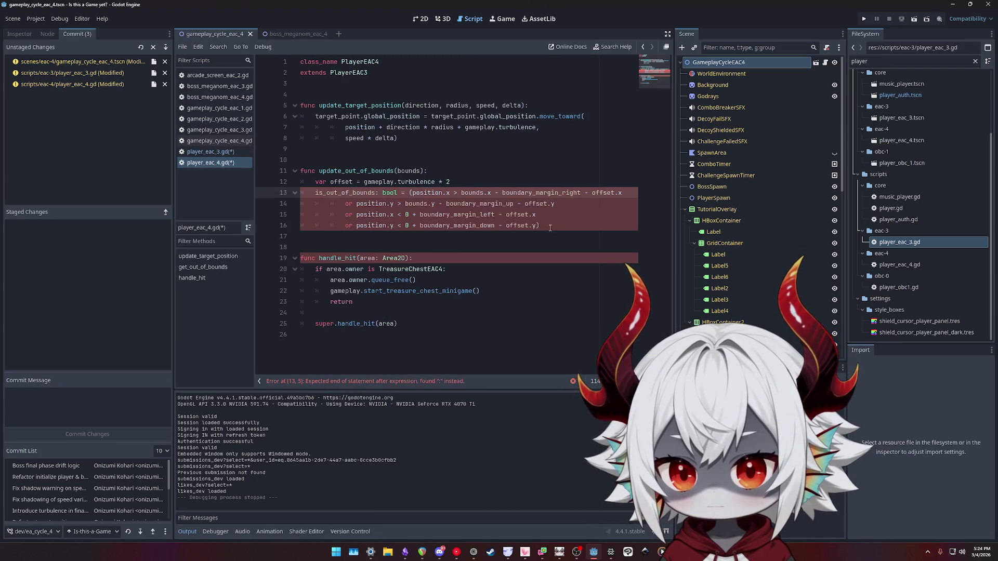
{"action": "left_click_drag", "start_coordinate": [551, 219], "coordinate": [256, 187]}
{"action": "left_click_drag", "start_coordinate": [543, 225], "coordinate": [262, 193]}
{"action": "key", "text": "ctrl+c"}
{"action": "left_click", "coordinate": [207, 152]}
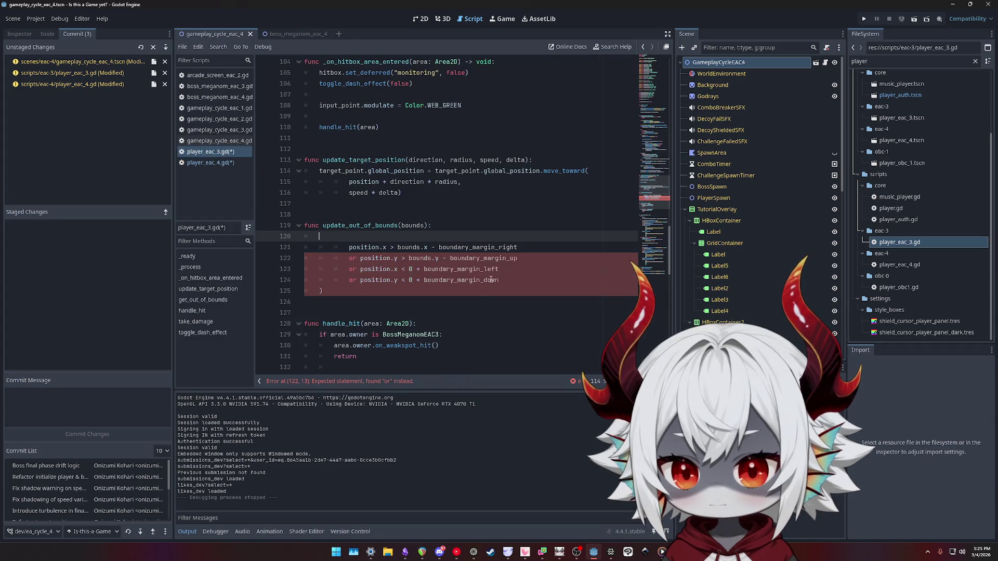
{"action": "key", "text": "shift+Down"}
{"action": "key", "text": "shift+Down"}
{"action": "key", "text": "shift+Down"}
{"action": "key", "text": "ctrl+v"}
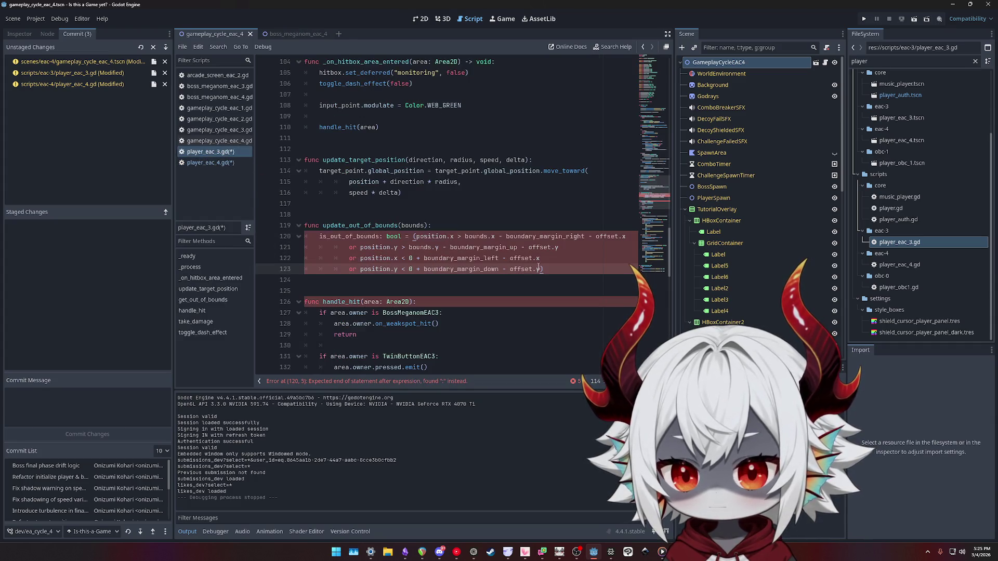
{"action": "left_click", "coordinate": [361, 225]}
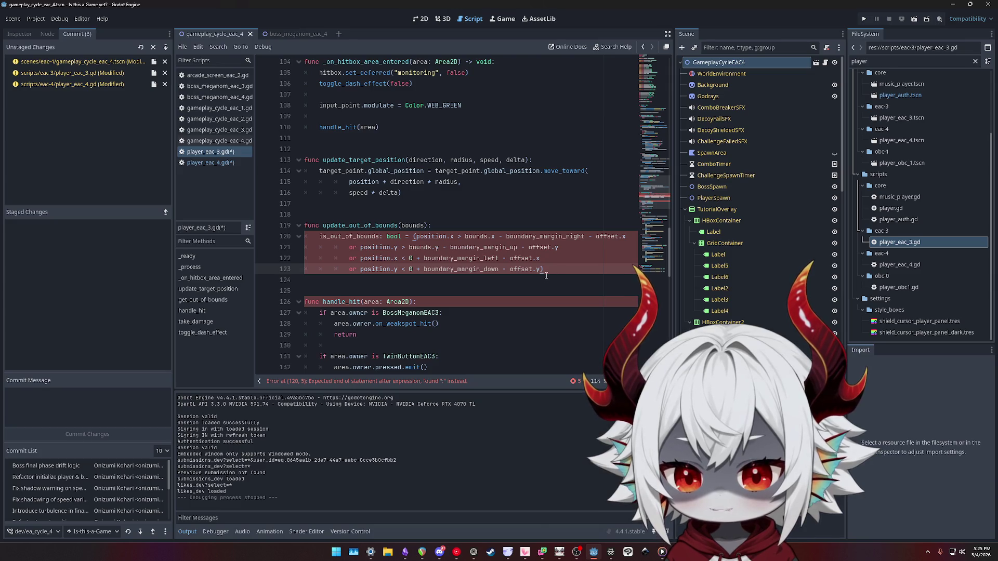
Remove the ': bool' annotation from is_out_of_bounds in both scripts and save
{"action": "left_click", "coordinate": [383, 235]}
{"action": "key", "text": "ctrl+shift+Right"}
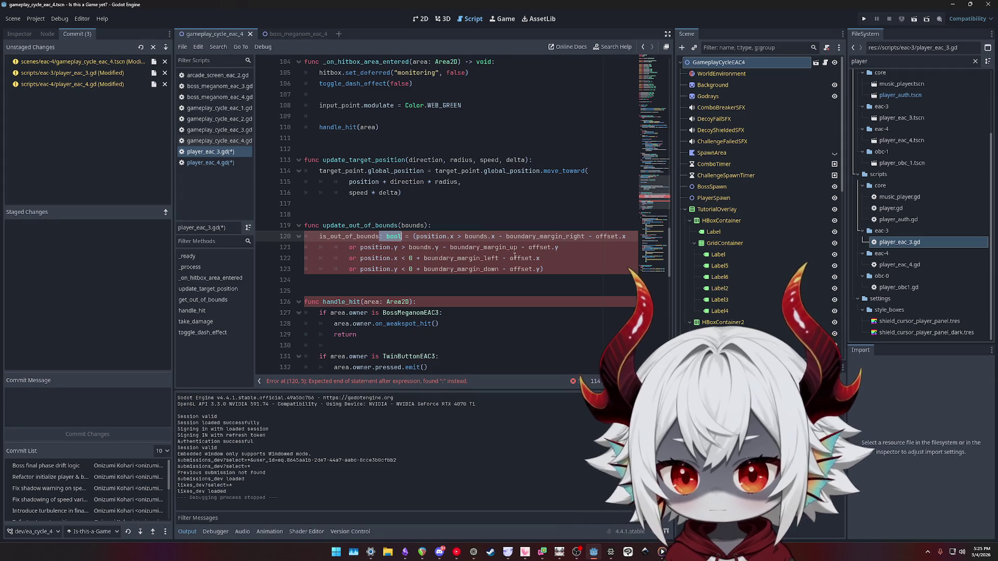
{"action": "left_click", "coordinate": [213, 163]}
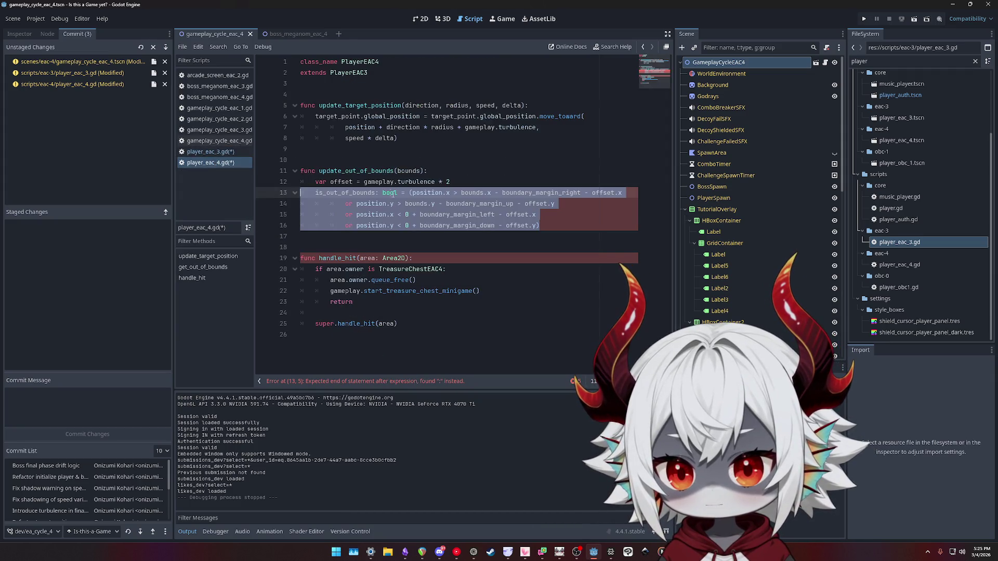
{"action": "left_click", "coordinate": [377, 192]}
{"action": "key", "text": "ctrl+shift+Right"}
{"action": "key", "text": "Delete"}
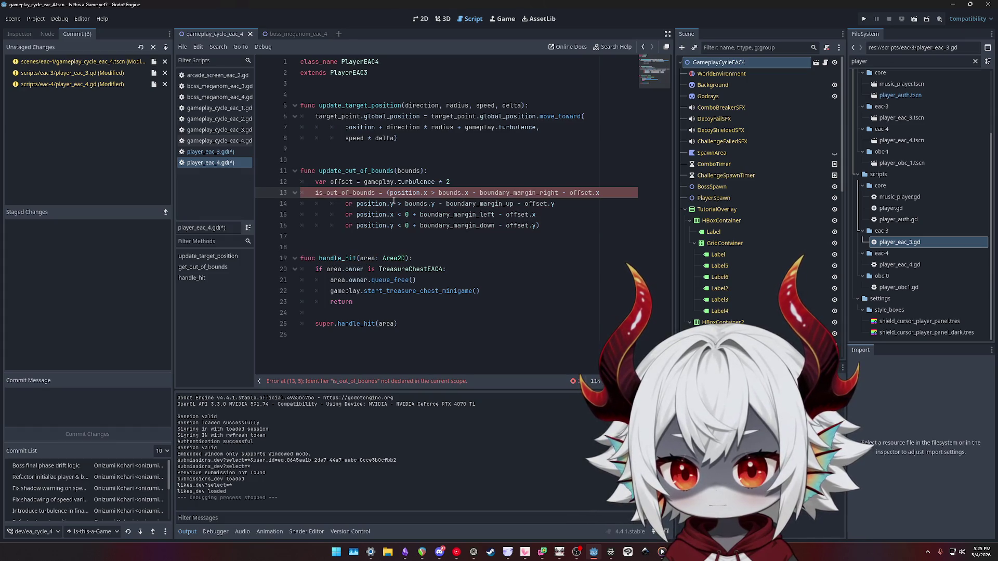
{"action": "key", "text": "ctrl+shift+Left"}
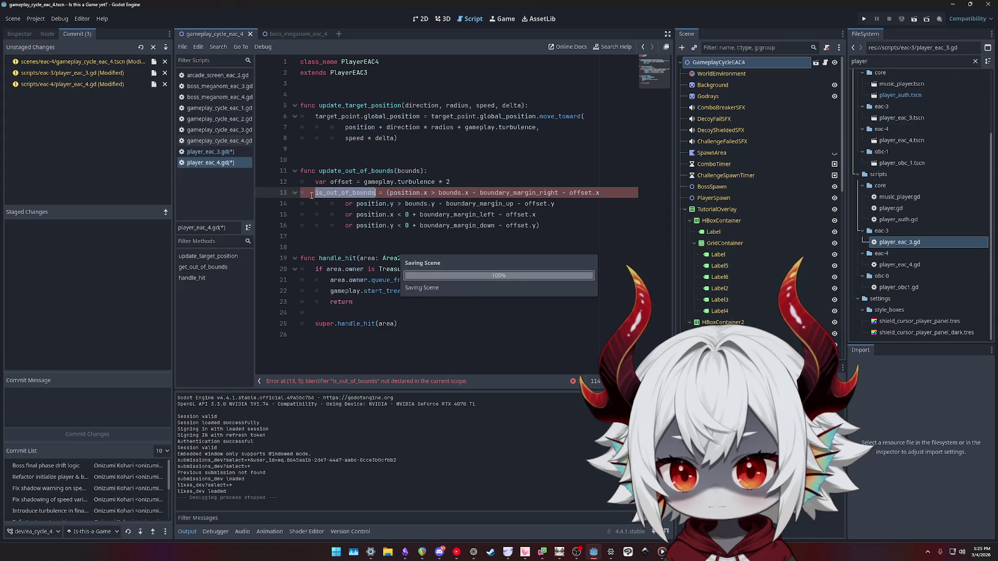
{"action": "key", "text": "ctrl+s"}
{"action": "left_click", "coordinate": [208, 154]}
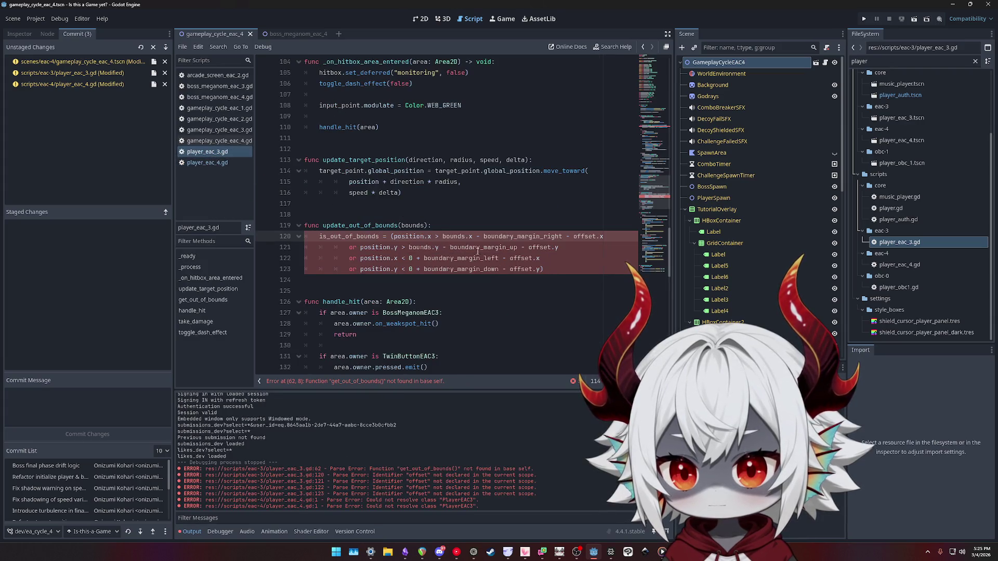
Change line 62 to a plain update_out_of_bounds(boundary_size) call without if or colon
{"action": "scroll", "coordinate": [545, 235], "scroll_direction": "up", "scroll_amount": 20}
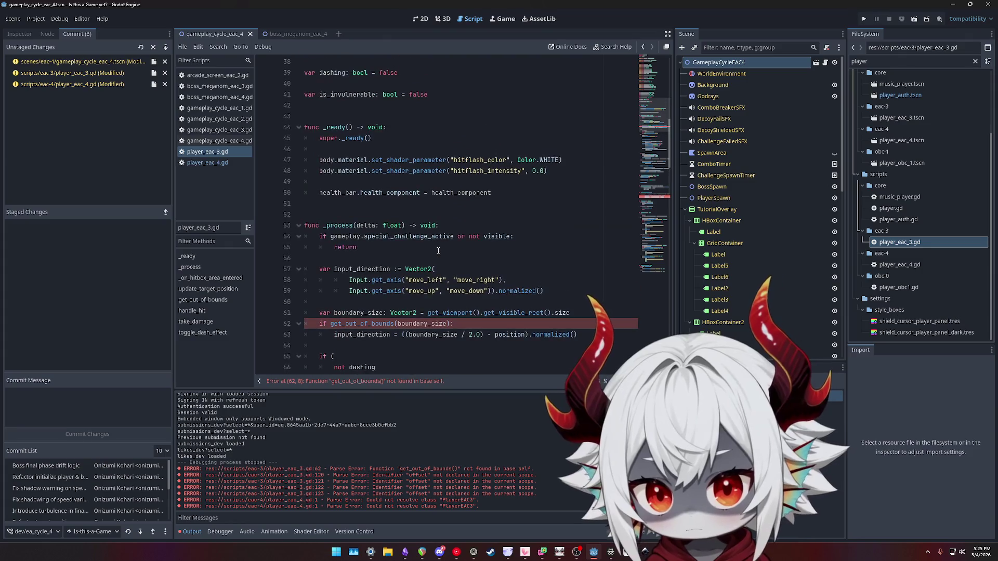
{"action": "double_click", "coordinate": [364, 323]}
{"action": "left_click_drag", "start_coordinate": [331, 323], "coordinate": [351, 326]}
{"action": "type", "text": "update"}
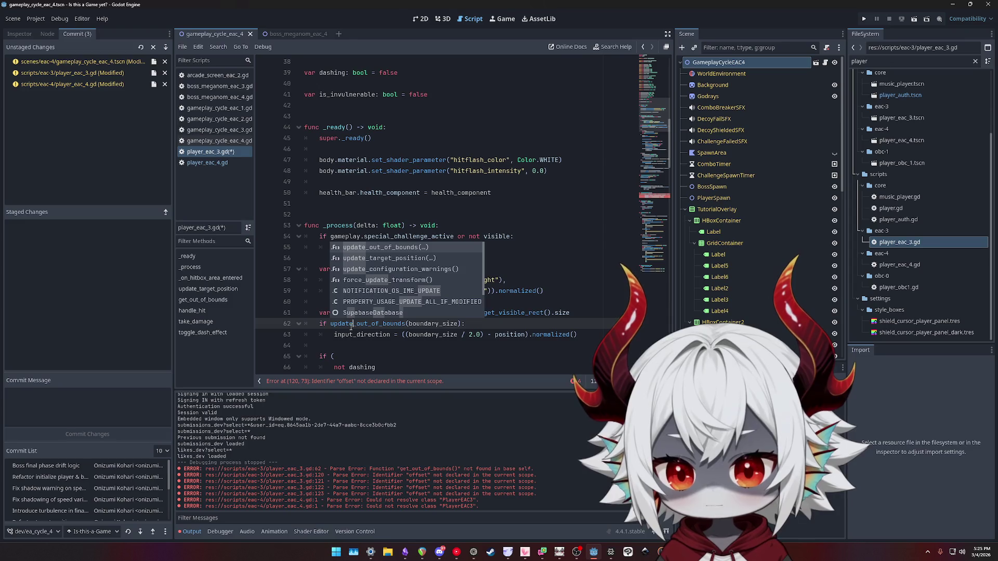
{"action": "key", "text": "Escape"}
{"action": "key", "text": "Home"}
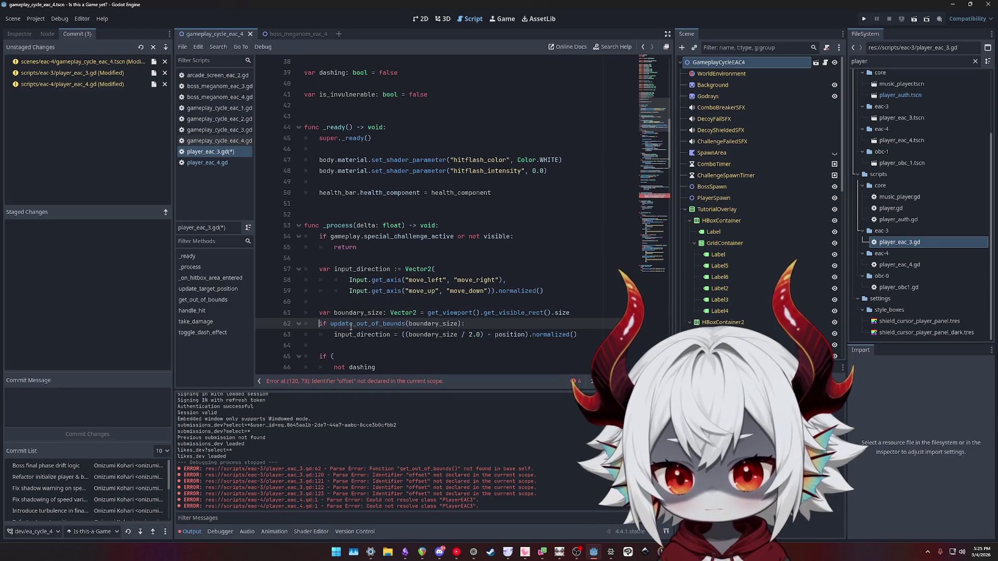
{"action": "key", "text": "Delete"}
{"action": "key", "text": "Delete"}
{"action": "key", "text": "Delete"}
{"action": "key", "text": "End"}
{"action": "key", "text": "BackSpace"}
Add 'if is_out_of_bounds:' on a new line below the call
{"action": "key", "text": "Return"}
{"action": "type", "text": "if"}
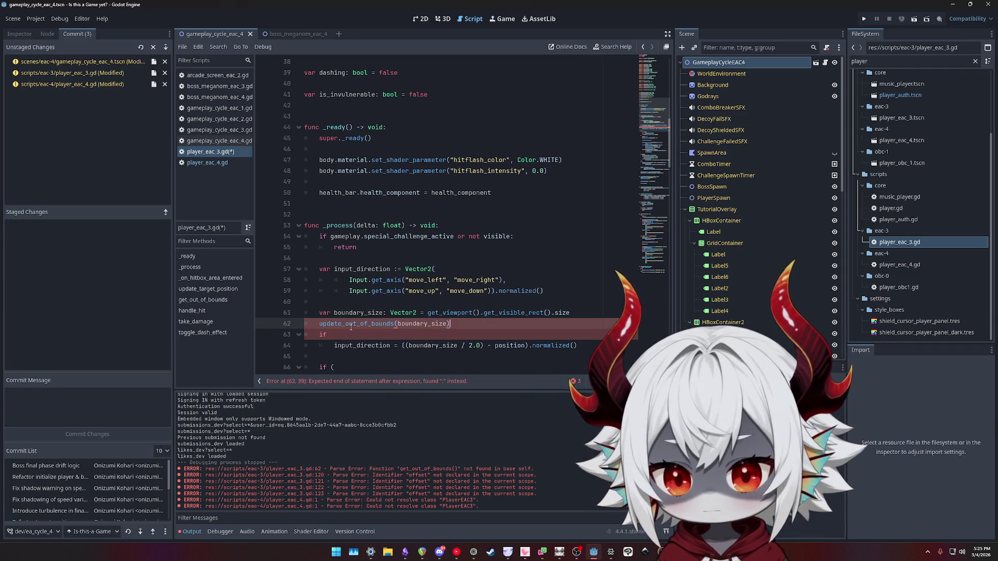
{"action": "key", "text": "Down"}
{"action": "type", "text": "is_out"}
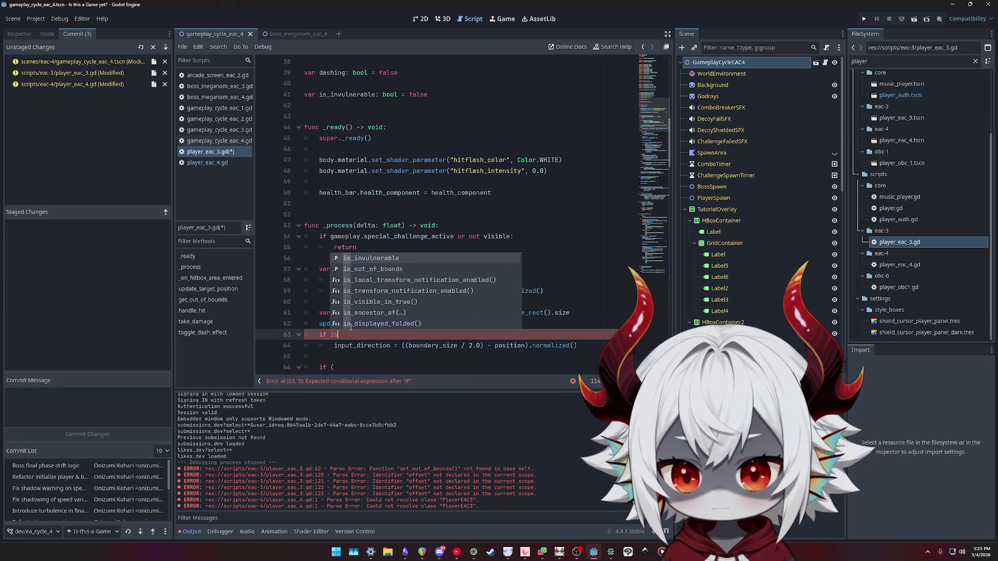
{"action": "key", "text": "Return"}
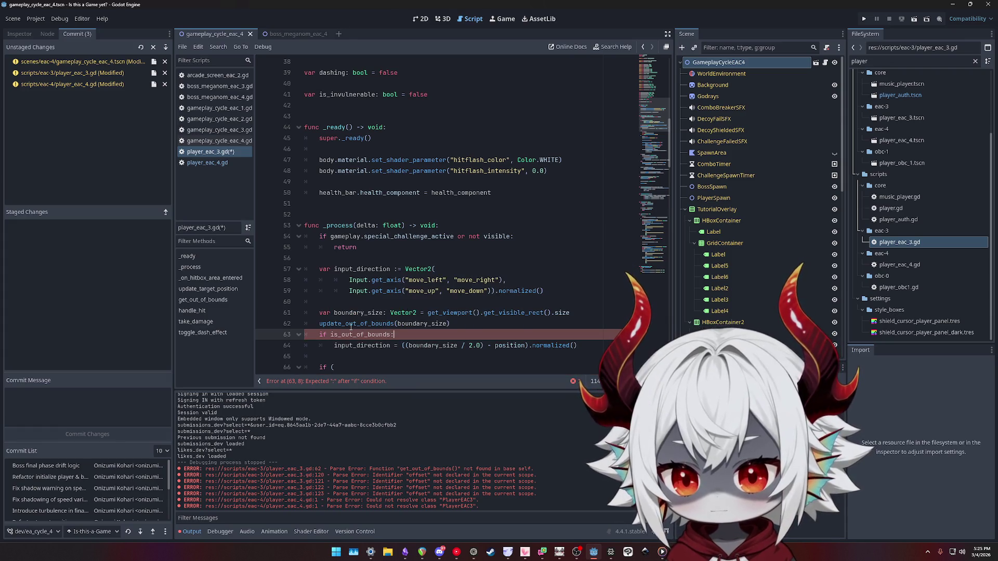
Search for other uses of boundary_size, then bring up player_eac_4.gd
{"action": "scroll", "coordinate": [524, 278], "scroll_direction": "down", "scroll_amount": 3}
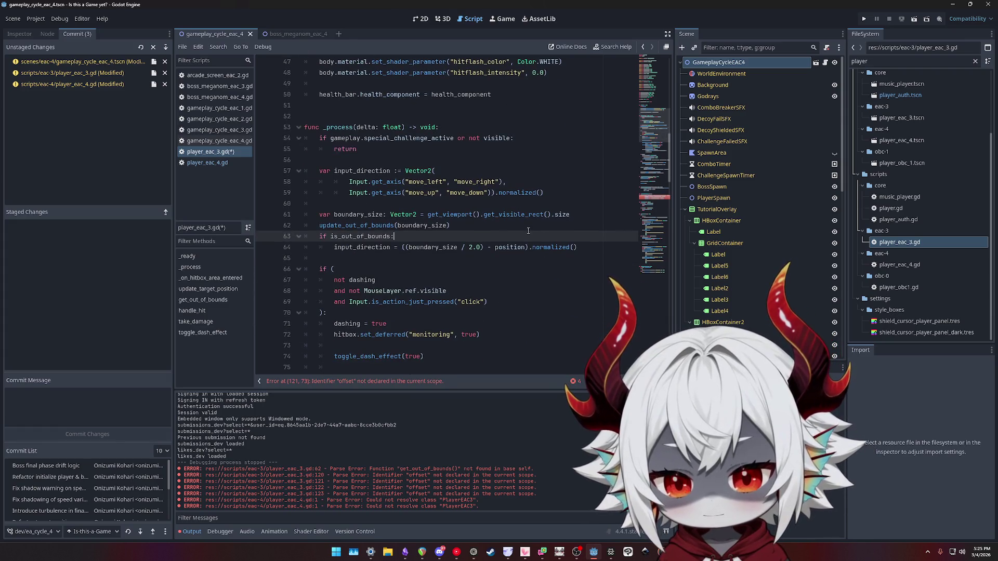
{"action": "left_click", "coordinate": [492, 225]}
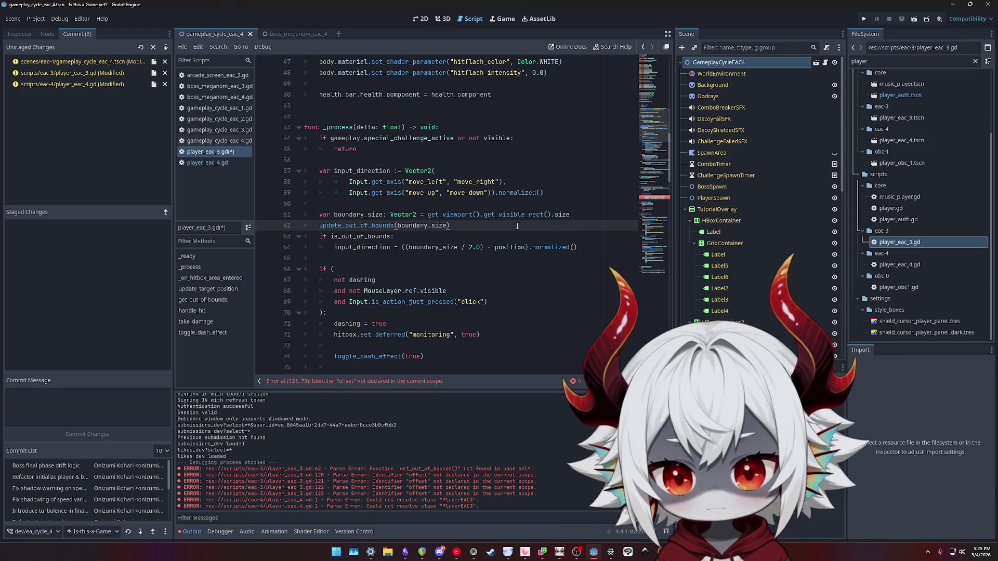
{"action": "double_click", "coordinate": [348, 218]}
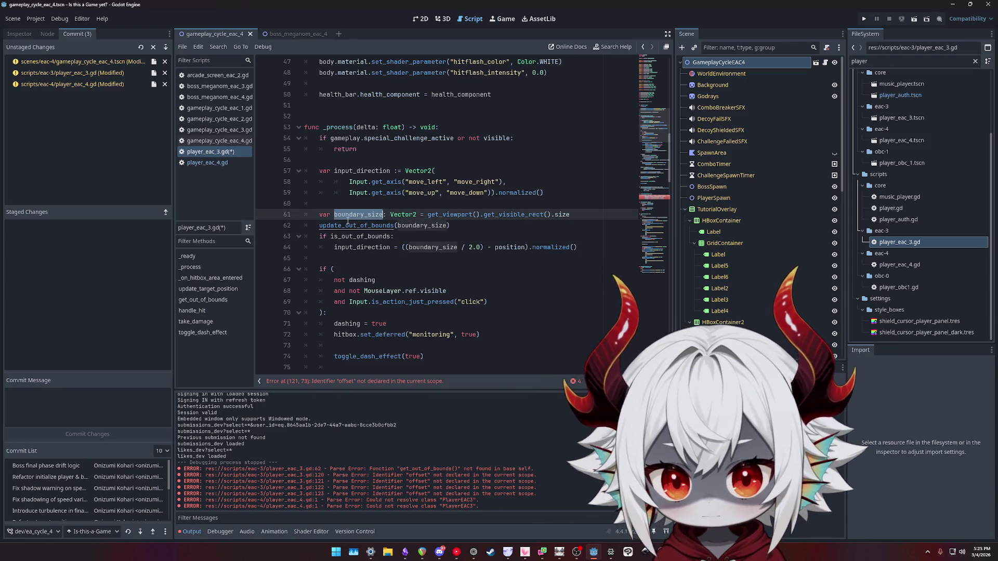
{"action": "key", "text": "ctrl+f"}
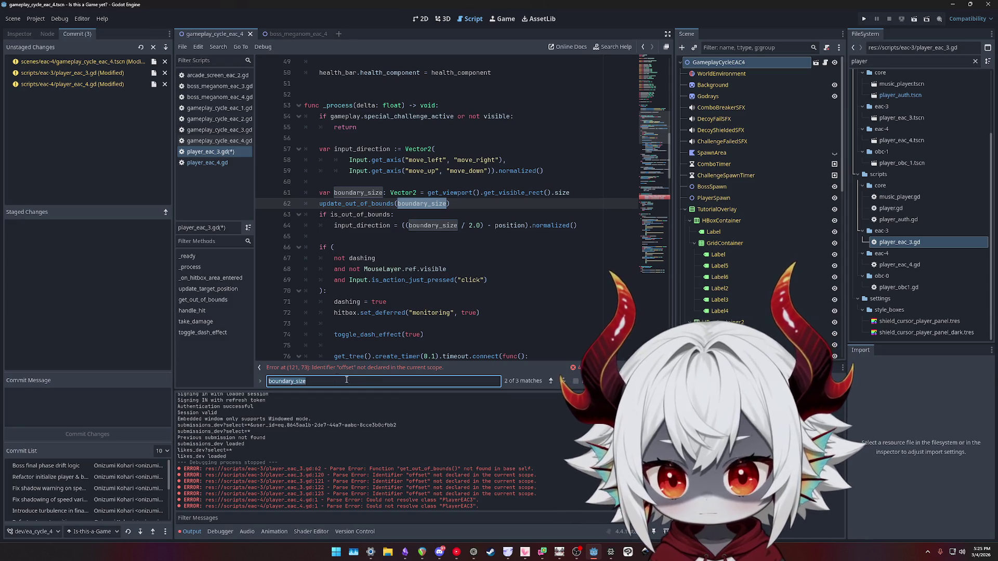
{"action": "left_click", "coordinate": [476, 225]}
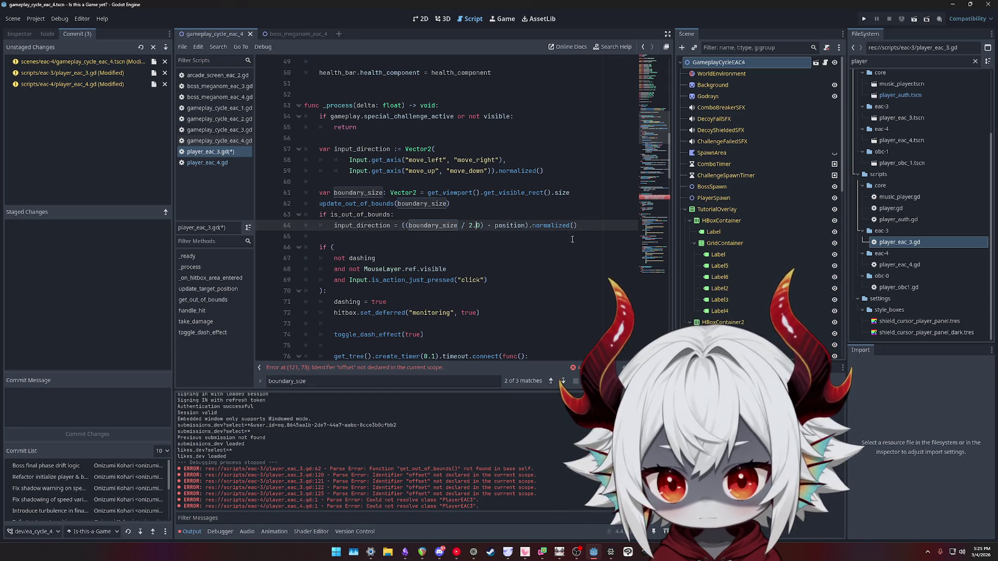
{"action": "left_click", "coordinate": [532, 206]}
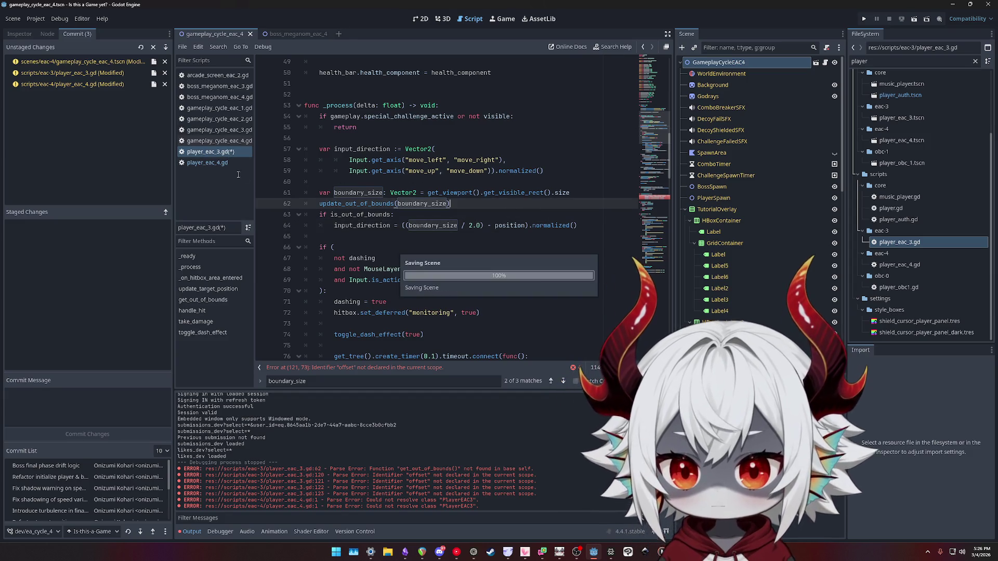
{"action": "left_click", "coordinate": [387, 204], "text": "ctrl"}
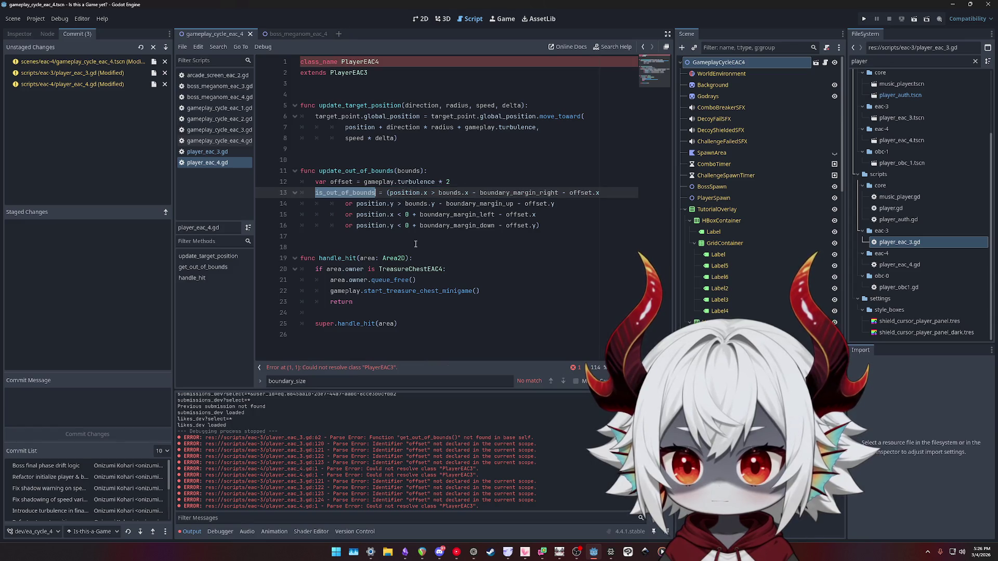
Open player_eac_3.gd and locate the offset uses in update_out_of_bounds
{"action": "left_click", "coordinate": [382, 84]}
{"action": "left_click", "coordinate": [207, 151]}
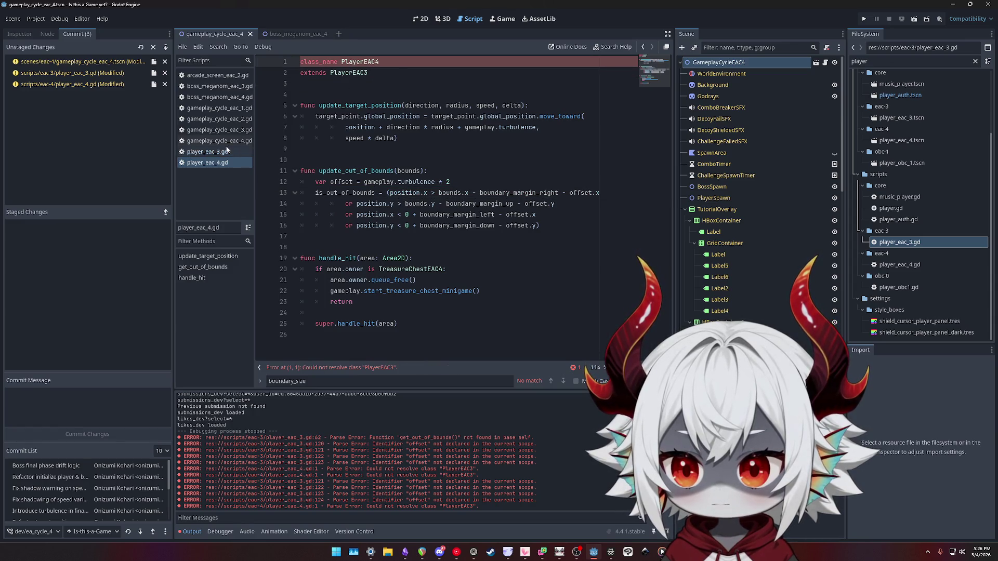
{"action": "left_click", "coordinate": [359, 203], "text": "ctrl"}
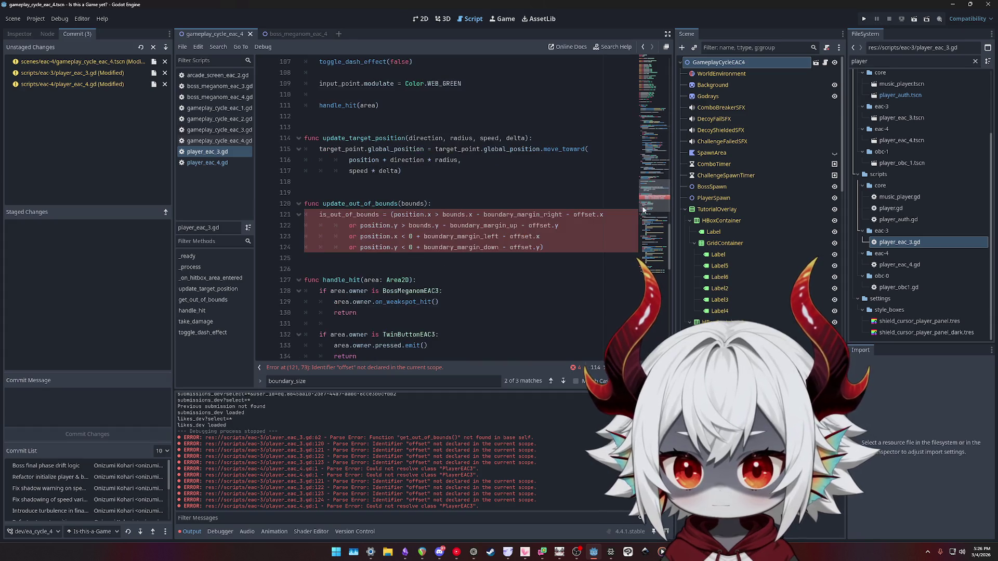
{"action": "double_click", "coordinate": [328, 214]}
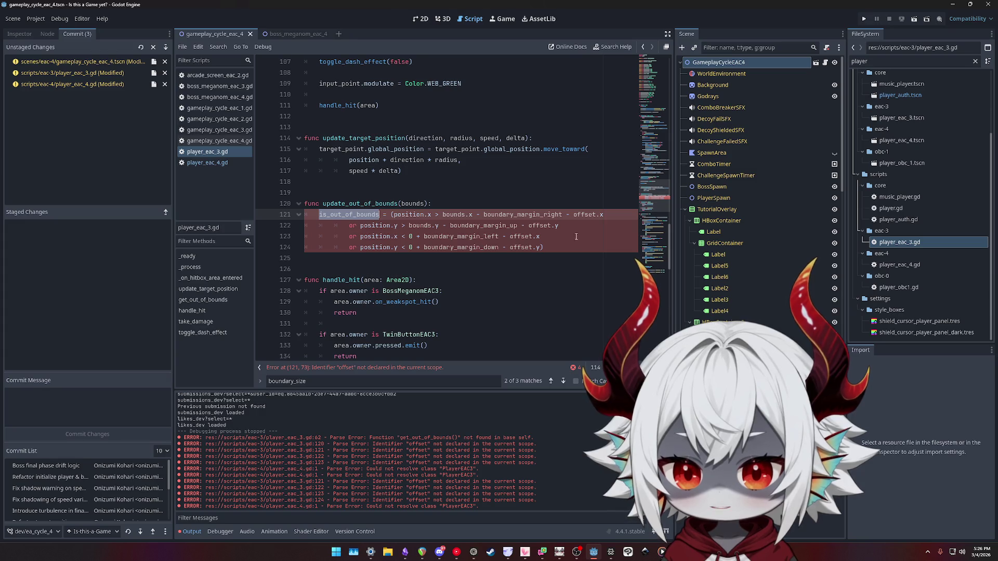
{"action": "double_click", "coordinate": [588, 214]}
With carets on lines 121–124, delete each '- offset.x/y' term and save the script
{"action": "left_click", "coordinate": [580, 214]}
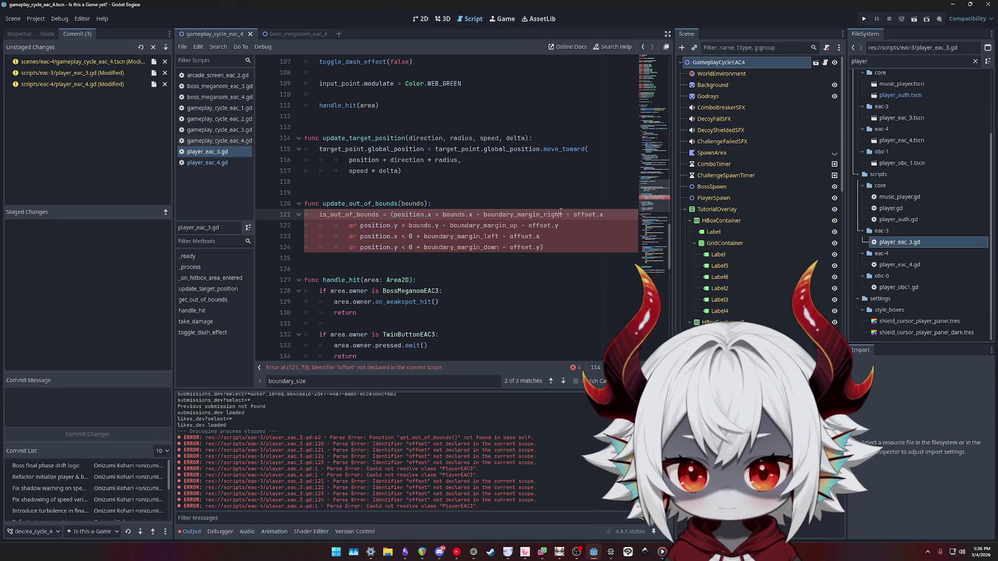
{"action": "left_click", "coordinate": [561, 214]}
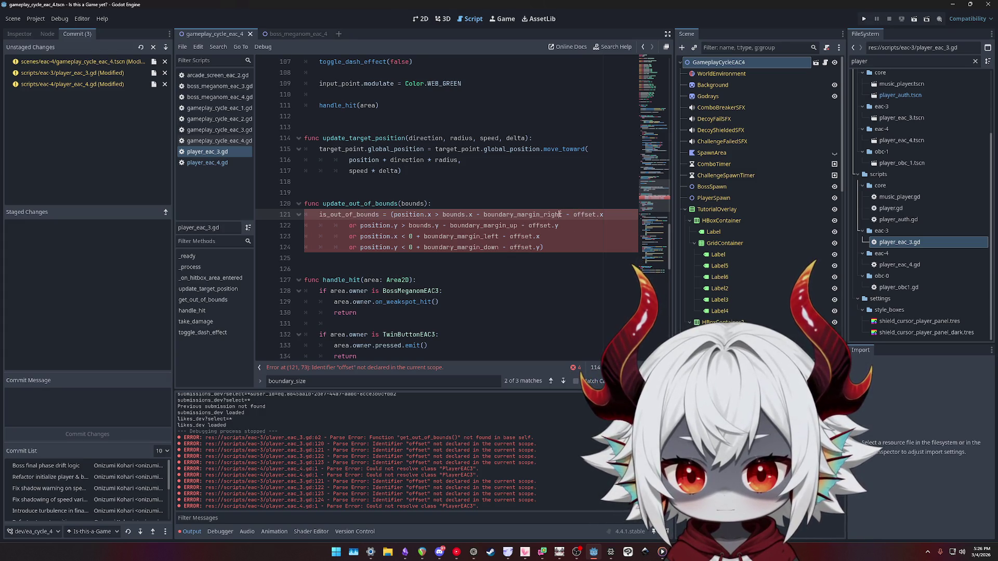
{"action": "left_click", "coordinate": [529, 225], "text": "alt"}
{"action": "left_click", "coordinate": [509, 237], "text": "alt"}
{"action": "left_click", "coordinate": [507, 248], "text": "alt"}
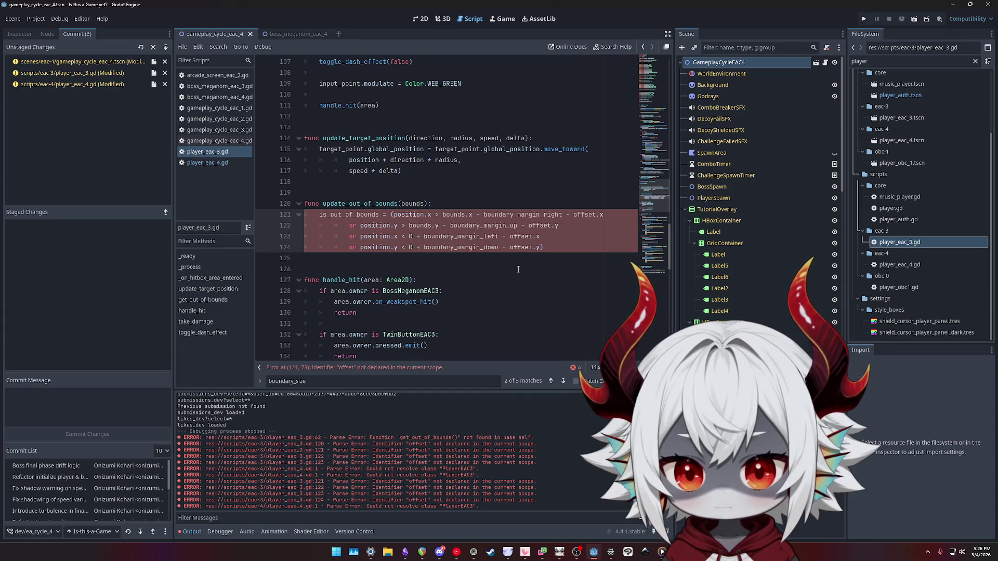
{"action": "key", "text": "ctrl+Right"}
{"action": "key", "text": "ctrl+Right"}
{"action": "key", "text": "ctrl+Right"}
{"action": "key", "text": "ctrl+shift+Left"}
{"action": "key", "text": "ctrl+shift+Left"}
{"action": "key", "text": "ctrl+shift+Left"}
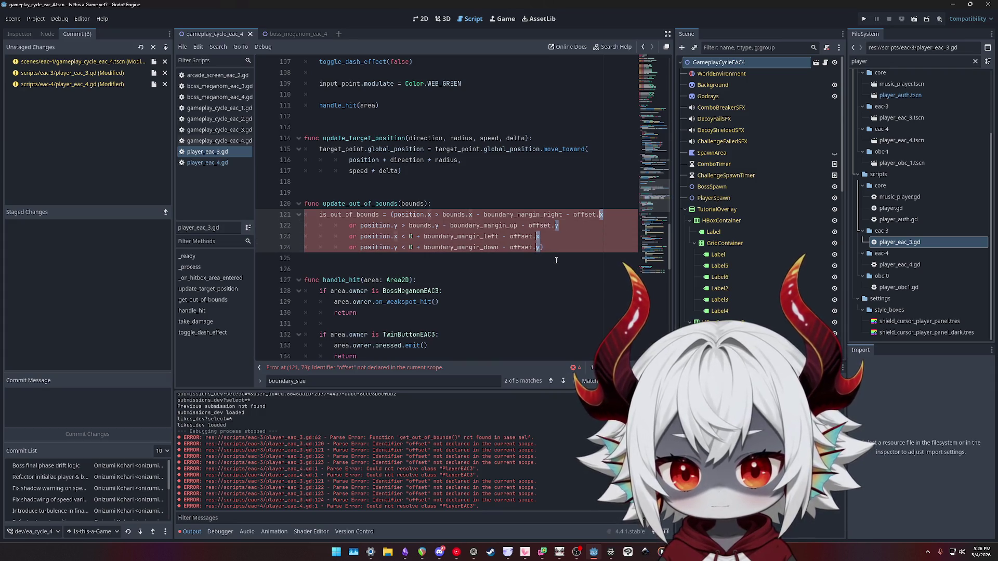
{"action": "key", "text": "BackSpace"}
{"action": "key", "text": "BackSpace"}
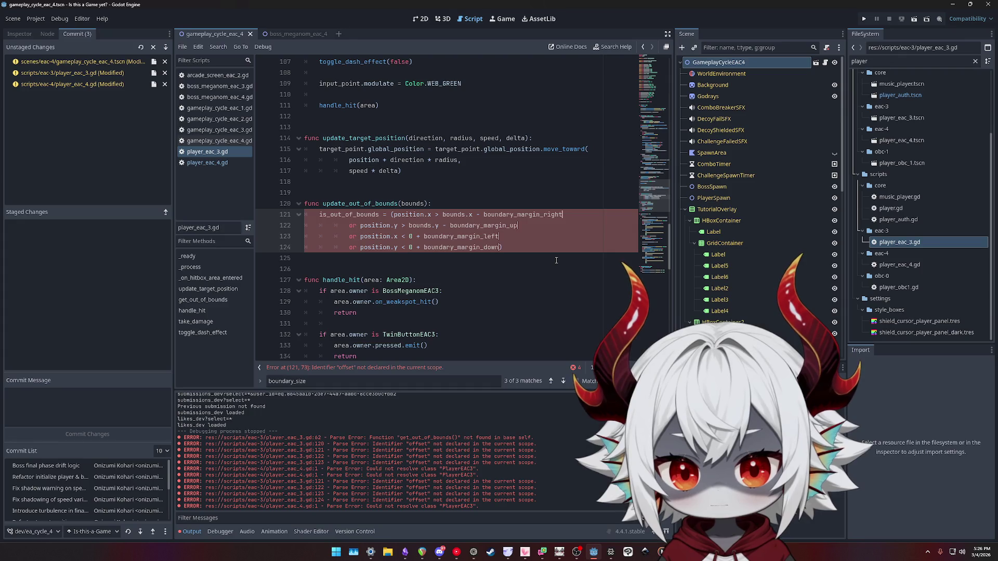
{"action": "left_click", "coordinate": [458, 165]}
{"action": "key", "text": "ctrl+s"}
{"action": "scroll", "coordinate": [452, 182], "scroll_direction": "up", "scroll_amount": 10}
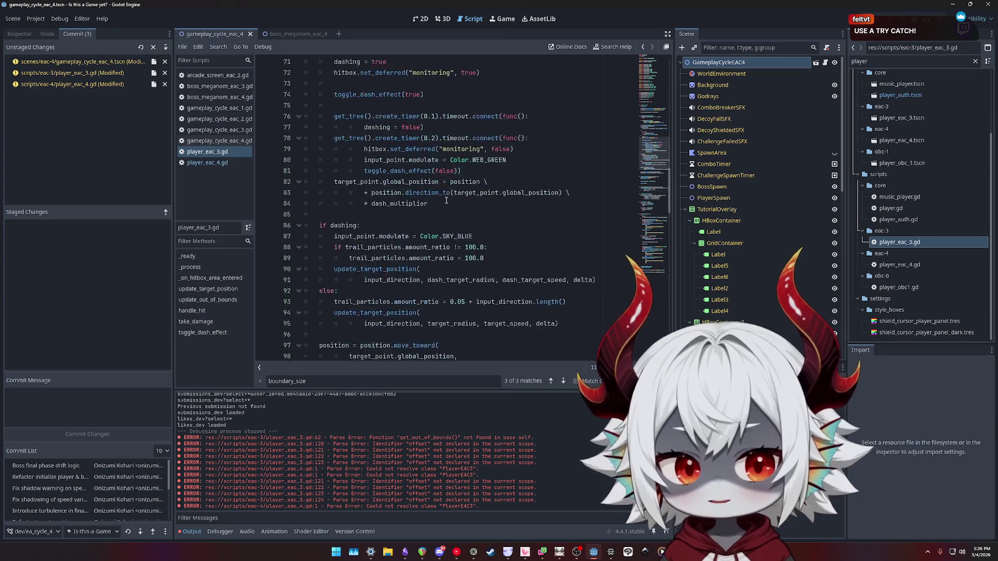
{"action": "scroll", "coordinate": [447, 198], "scroll_direction": "down", "scroll_amount": 5}
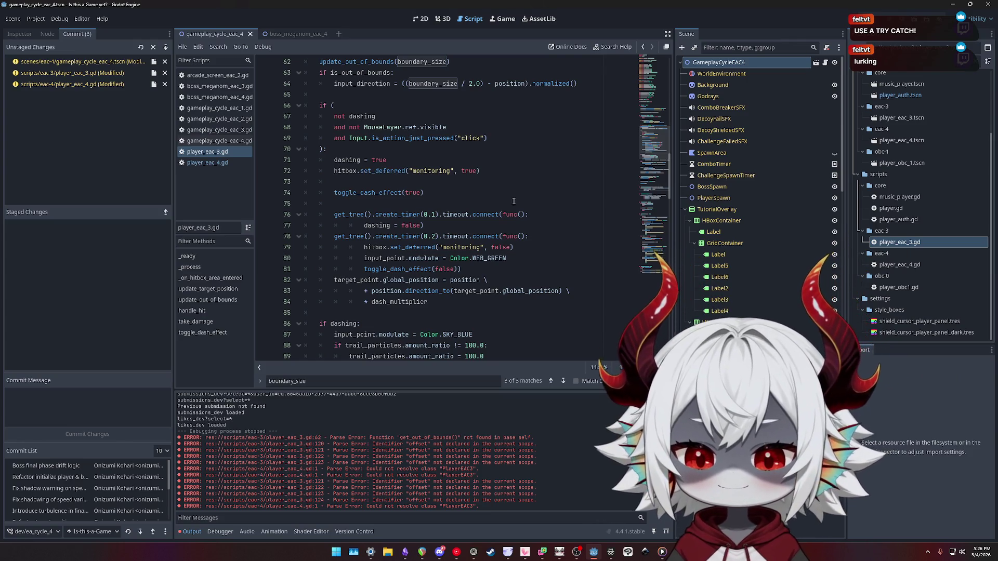
{"action": "left_click", "coordinate": [377, 225], "text": "ctrl"}
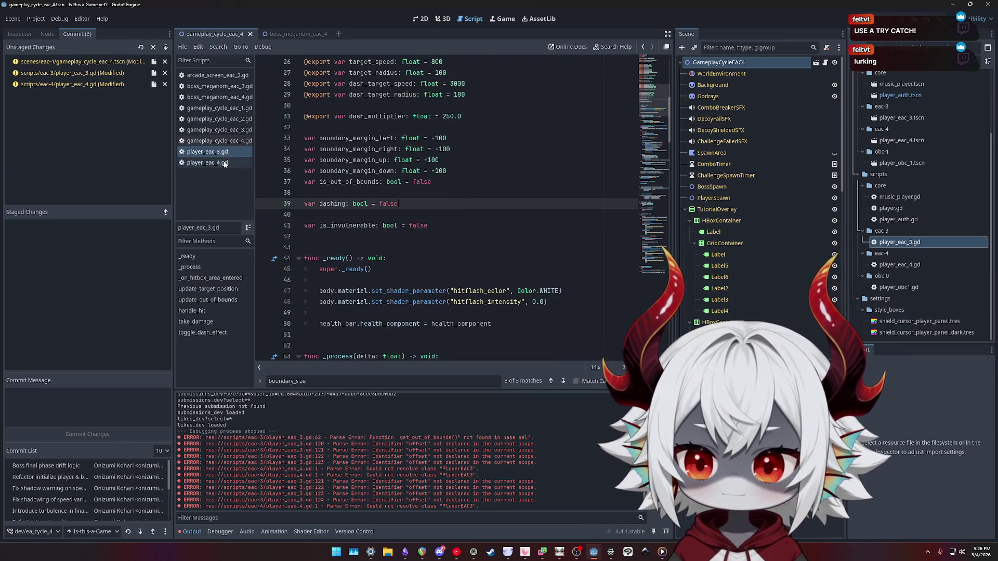
{"action": "left_click", "coordinate": [235, 162]}
{"action": "left_click", "coordinate": [455, 177]}
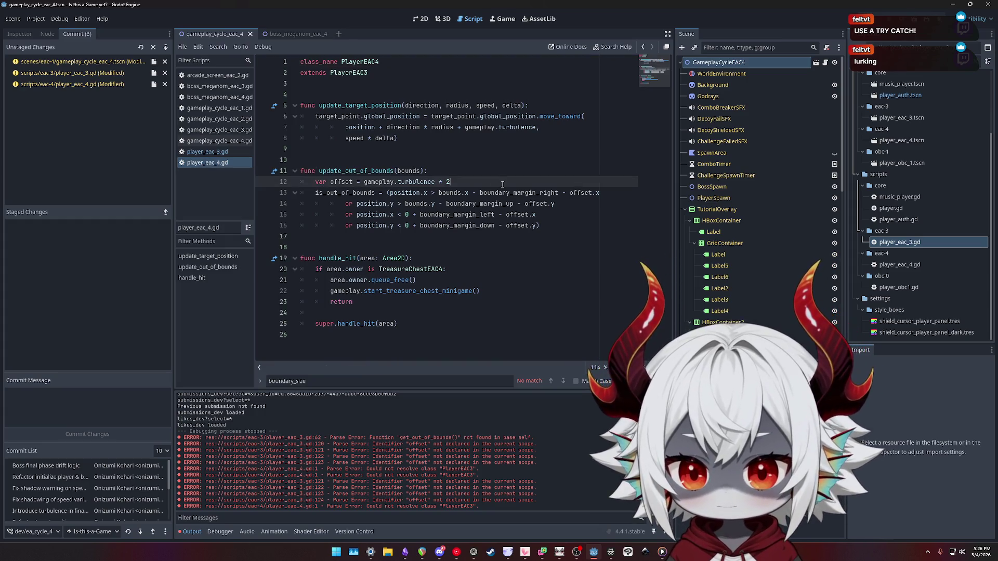
{"action": "double_click", "coordinate": [341, 182]}
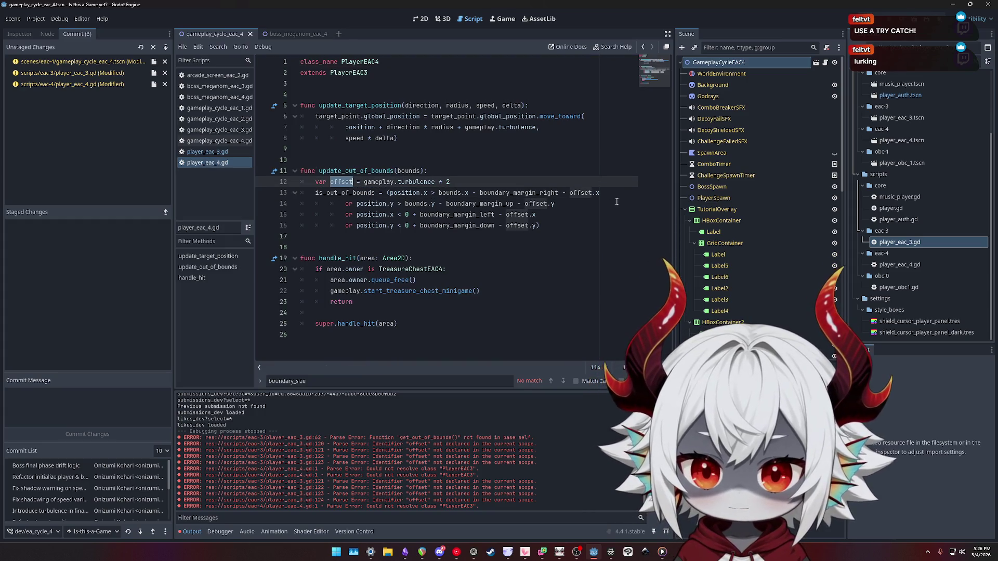
{"action": "left_click", "coordinate": [206, 151]}
{"action": "scroll", "coordinate": [498, 196], "scroll_direction": "down", "scroll_amount": 3}
{"action": "scroll", "coordinate": [499, 195], "scroll_direction": "down", "scroll_amount": 8}
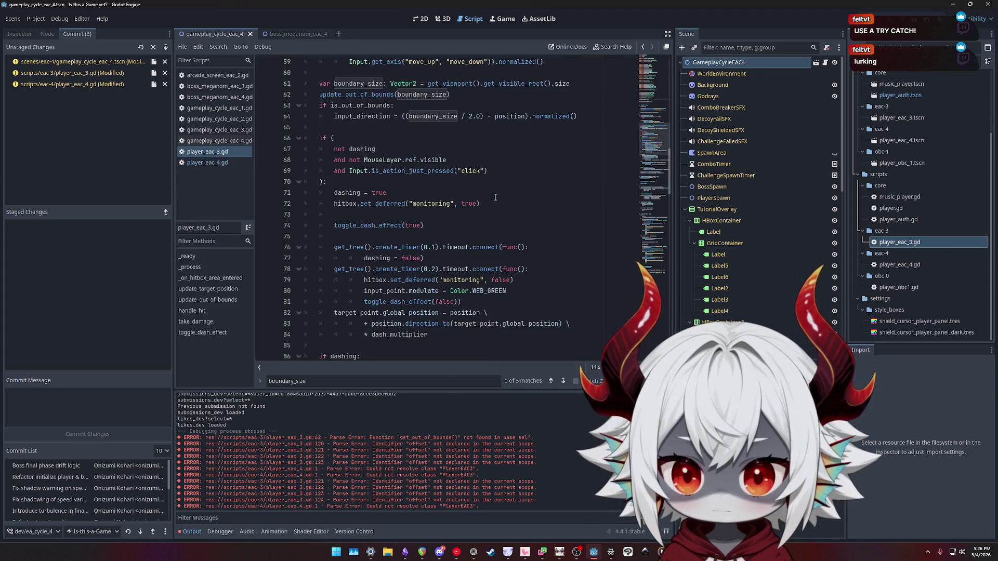
{"action": "scroll", "coordinate": [496, 198], "scroll_direction": "up", "scroll_amount": 3}
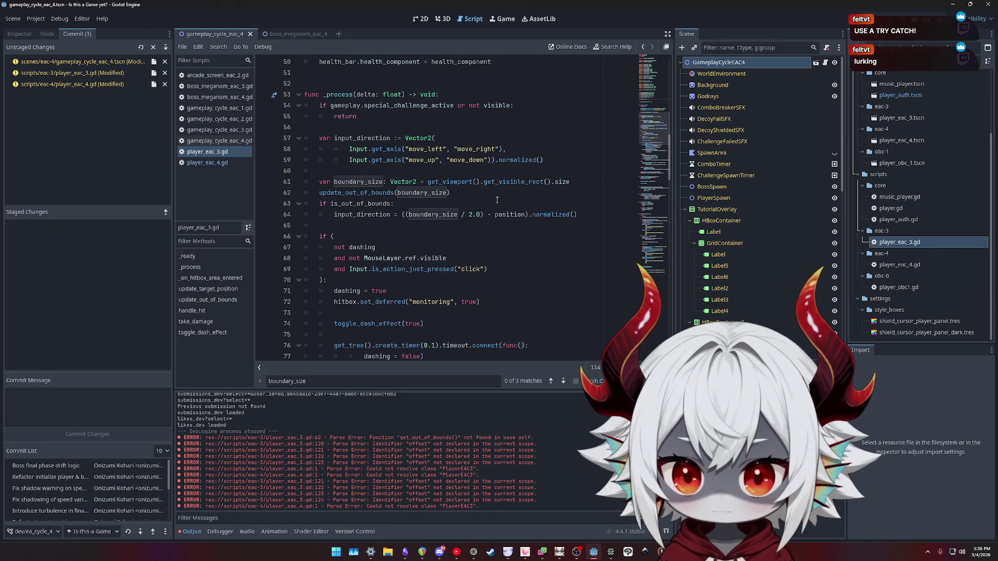
{"action": "left_click", "coordinate": [585, 212]}
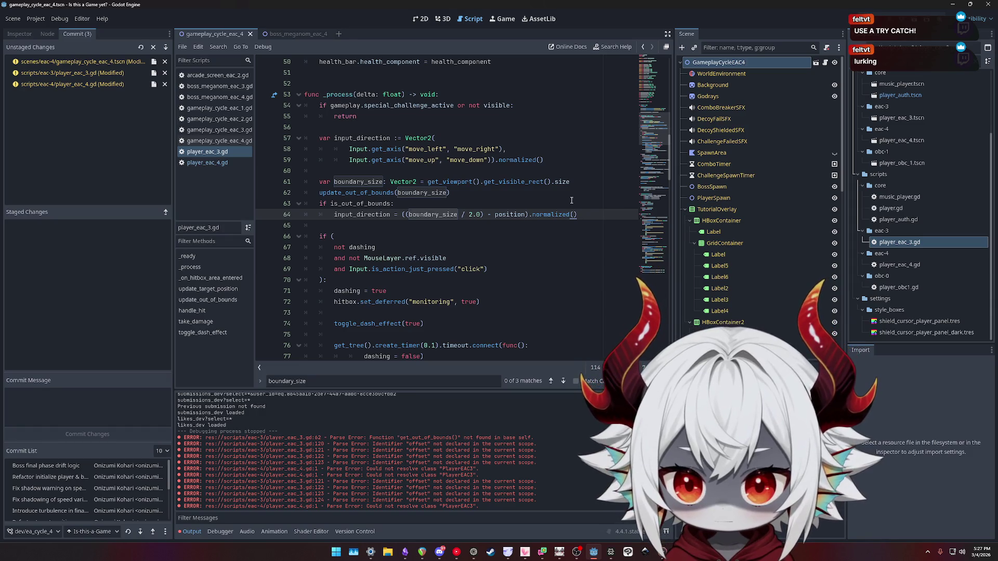
{"action": "type", "text": "()"}
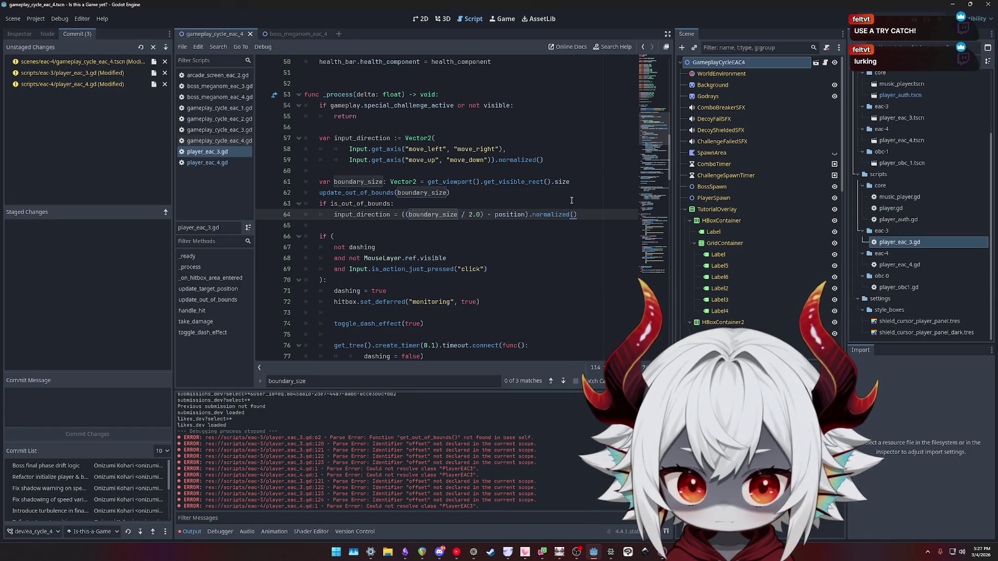
{"action": "key", "text": "ctrl+shift+period"}
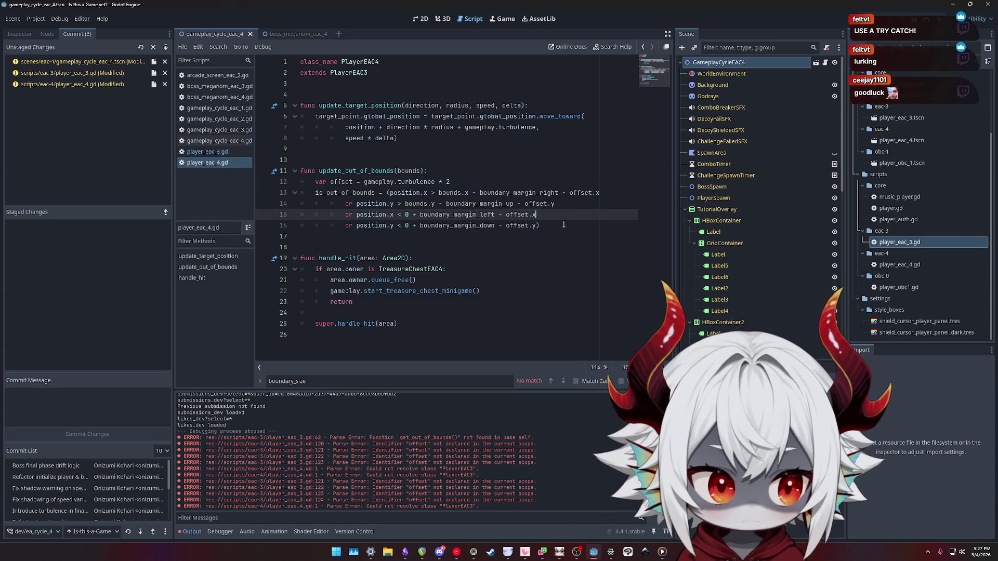
{"action": "left_click", "coordinate": [567, 222]}
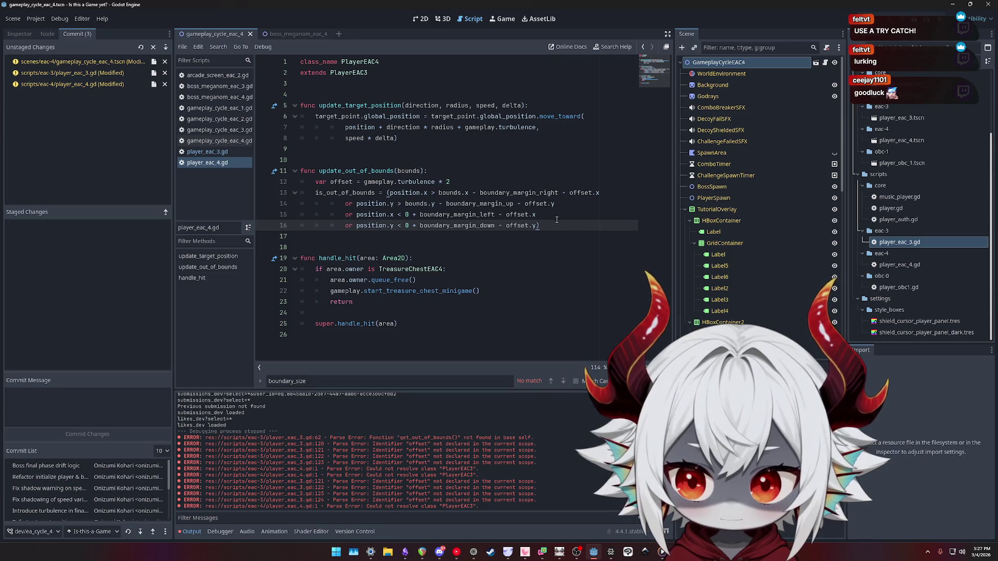
{"action": "left_click", "coordinate": [218, 155]}
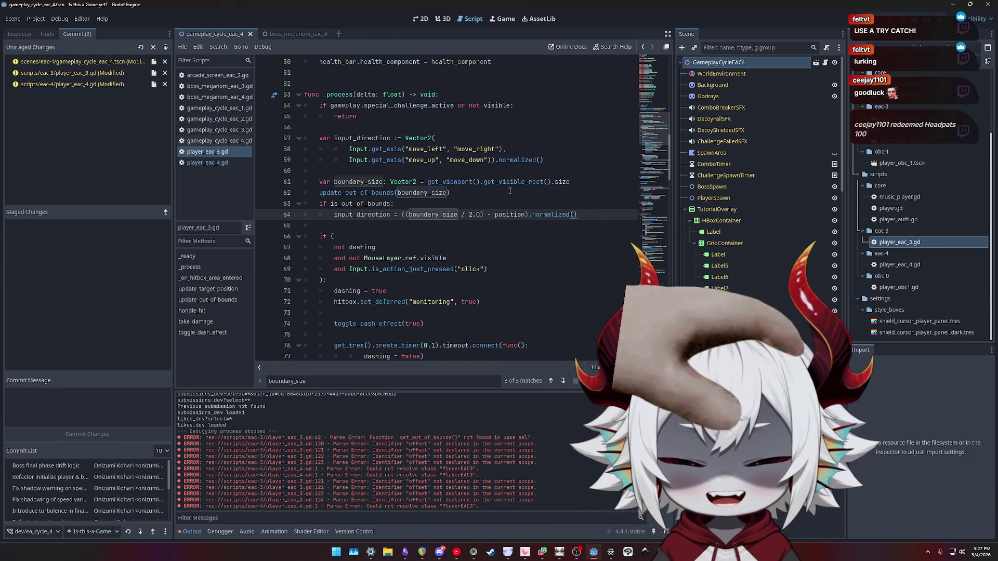
{"action": "mouse_move", "coordinate": [441, 190]}
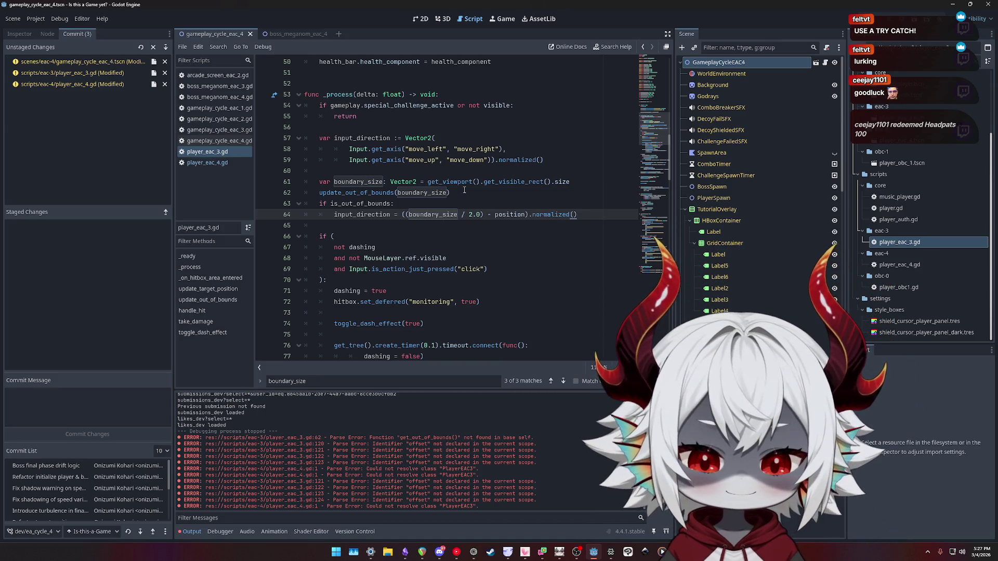
{"action": "key", "text": "Up"}
{"action": "key", "text": "Up"}
{"action": "left_click", "coordinate": [207, 163]}
{"action": "left_click", "coordinate": [207, 152]}
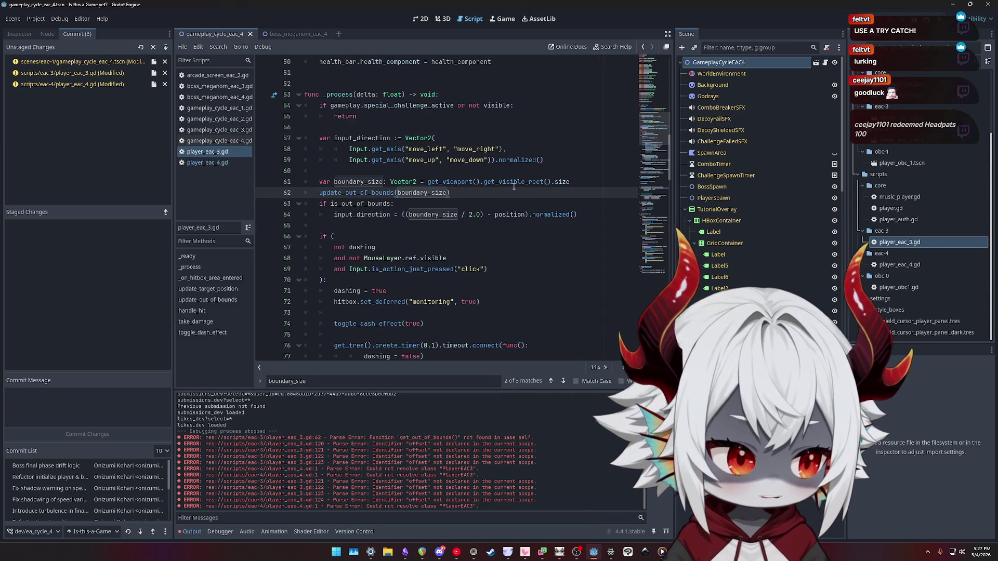
{"action": "mouse_move", "coordinate": [508, 213]}
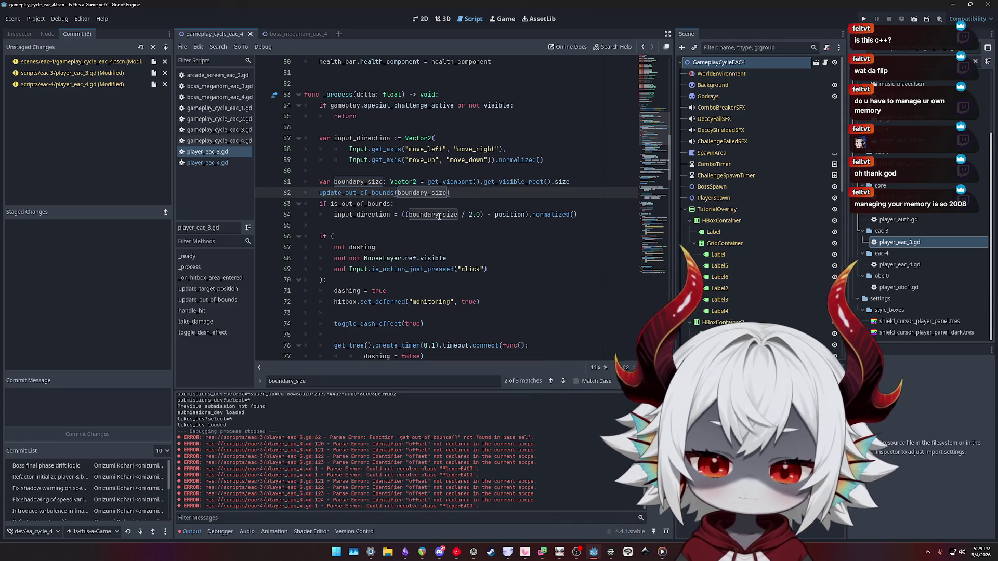
Search for 'turb' and switch to the player_eac_4.gd script
{"action": "scroll", "coordinate": [437, 215], "scroll_direction": "up", "scroll_amount": 4}
{"action": "scroll", "coordinate": [438, 215], "scroll_direction": "up", "scroll_amount": 12}
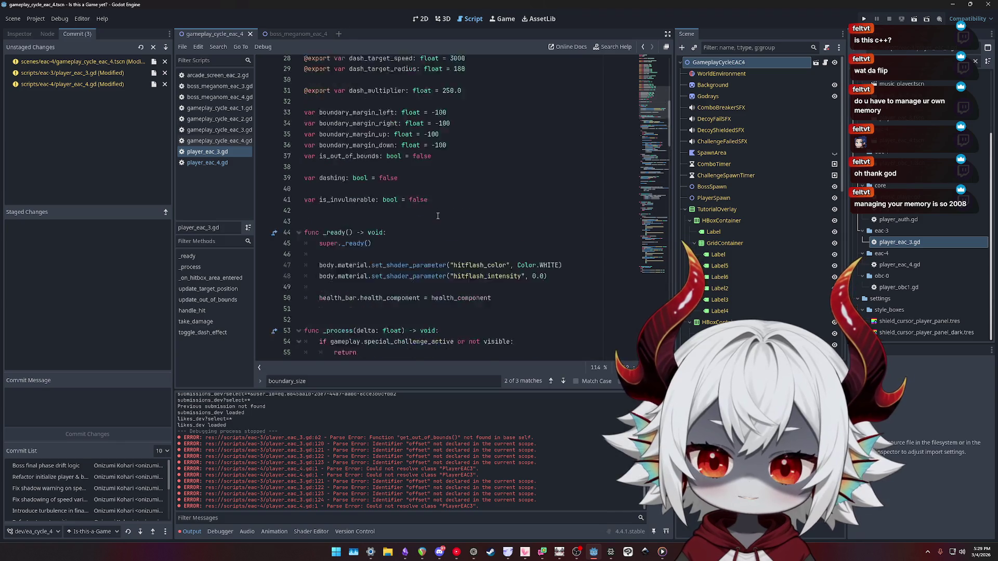
{"action": "scroll", "coordinate": [437, 216], "scroll_direction": "down", "scroll_amount": 12}
{"action": "left_click", "coordinate": [523, 195]}
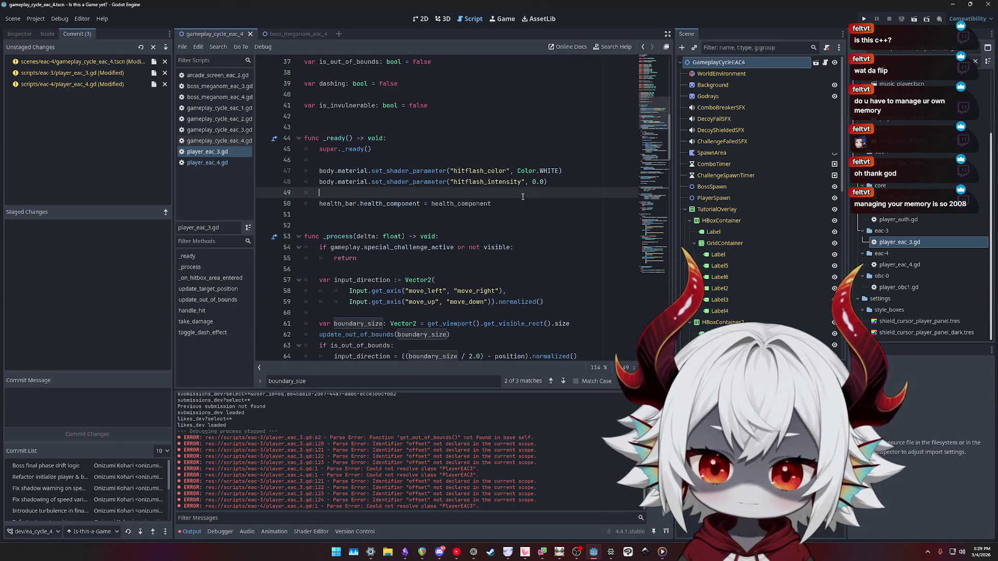
{"action": "key", "text": "ctrl+f"}
{"action": "type", "text": "turb"}
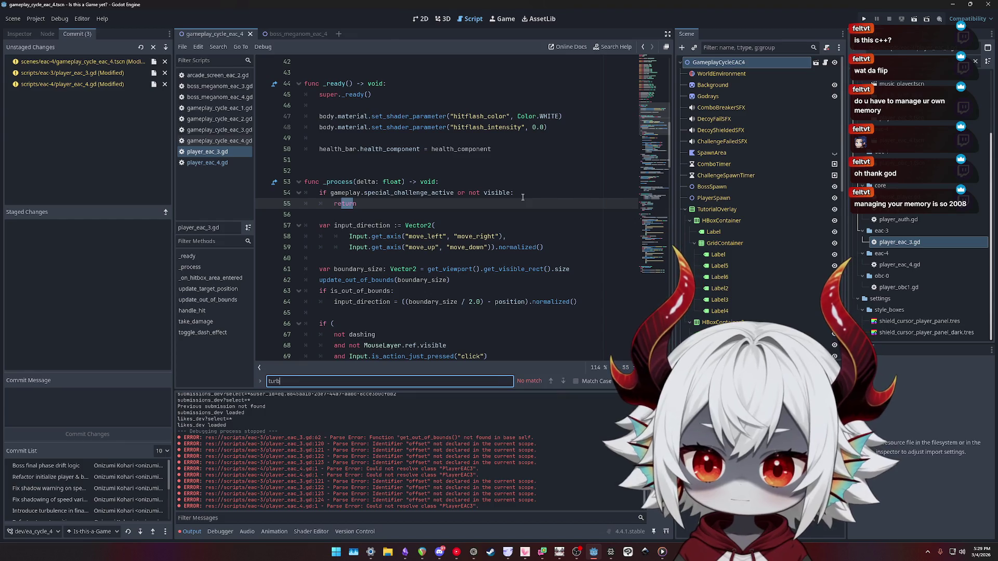
{"action": "left_click", "coordinate": [243, 163]}
Declare var effective_turbulence := gameplay.turbulence above the target_point assignment
{"action": "mouse_move", "coordinate": [405, 149]}
{"action": "left_mouse_down"}
{"action": "mouse_move", "coordinate": [364, 143]}
{"action": "mouse_move", "coordinate": [322, 122]}
{"action": "mouse_move", "coordinate": [306, 100]}
{"action": "left_mouse_up"}
{"action": "left_click", "coordinate": [398, 137]}
{"action": "left_click_drag", "start_coordinate": [397, 137], "coordinate": [302, 122]}
{"action": "left_click", "coordinate": [397, 137]}
{"action": "key", "text": "Home"}
{"action": "key", "text": "Up"}
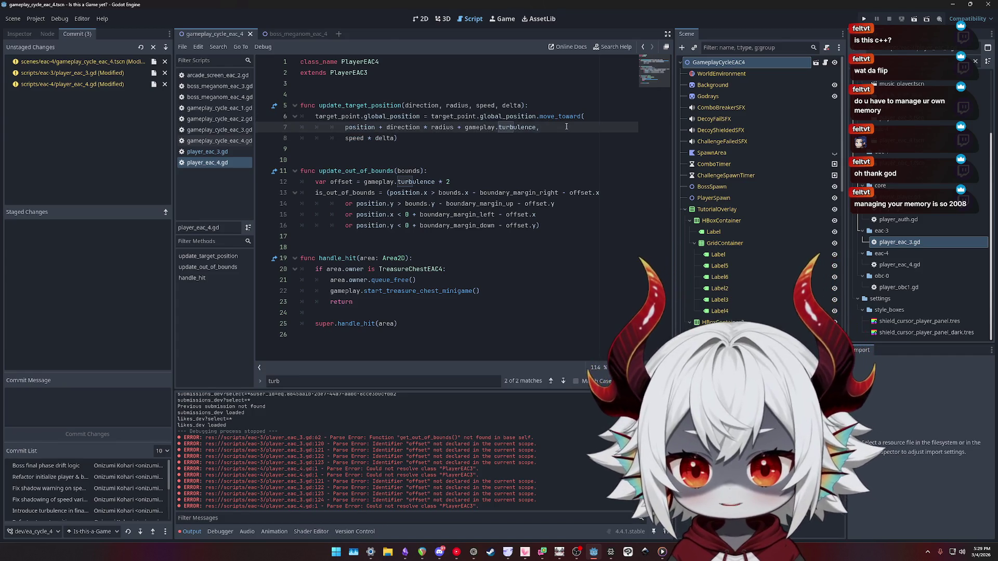
{"action": "key", "text": "Up"}
{"action": "key", "text": "Up"}
{"action": "key", "text": "End"}
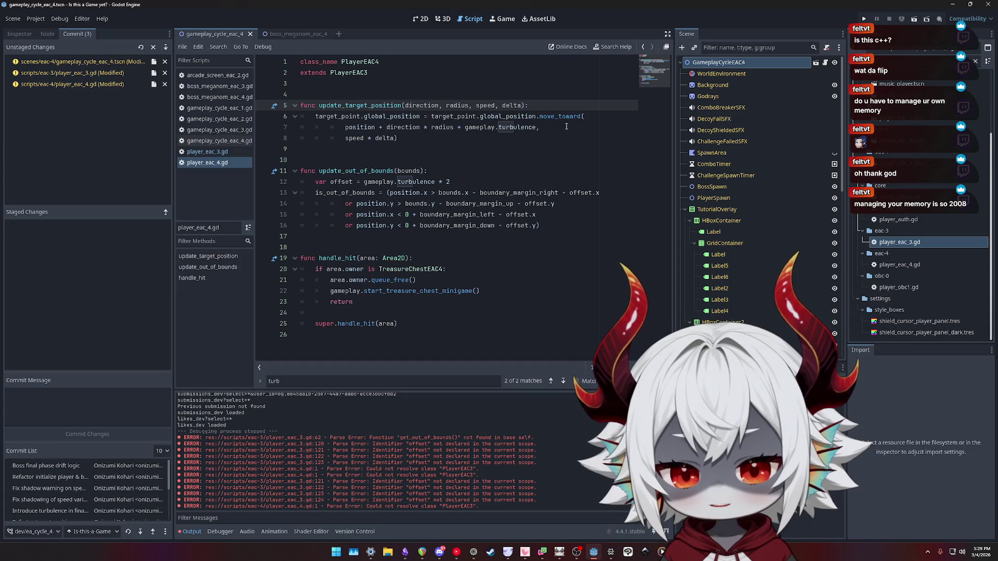
{"action": "key", "text": "Return"}
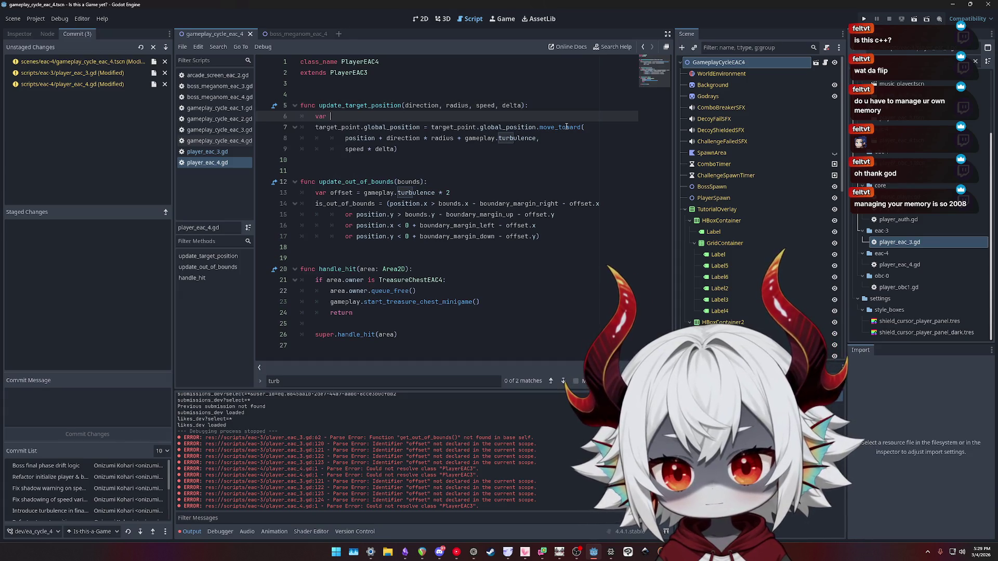
{"action": "type", "text": "var effective_"}
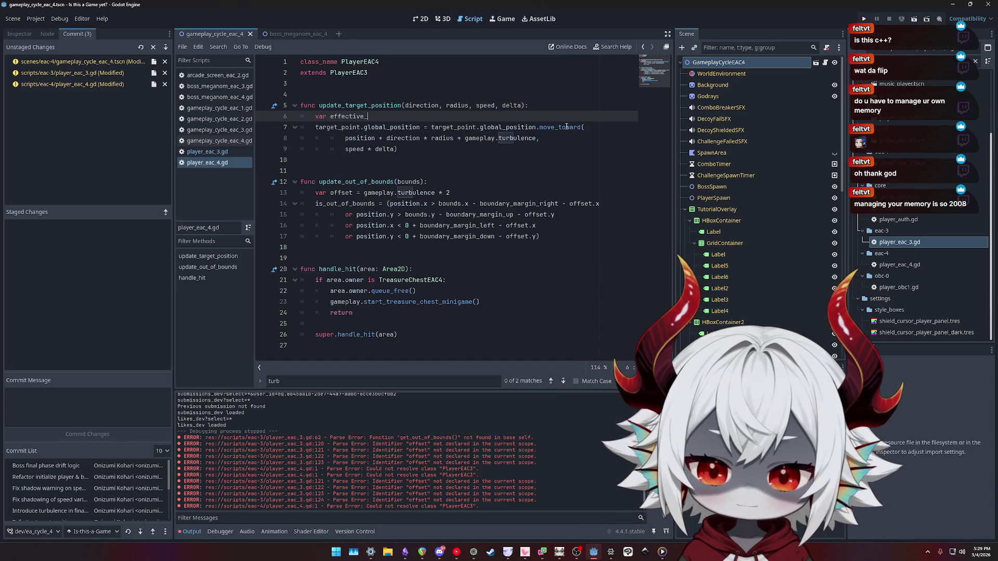
{"action": "type", "text": "p"}
{"action": "type", "text": "turbulence:"}
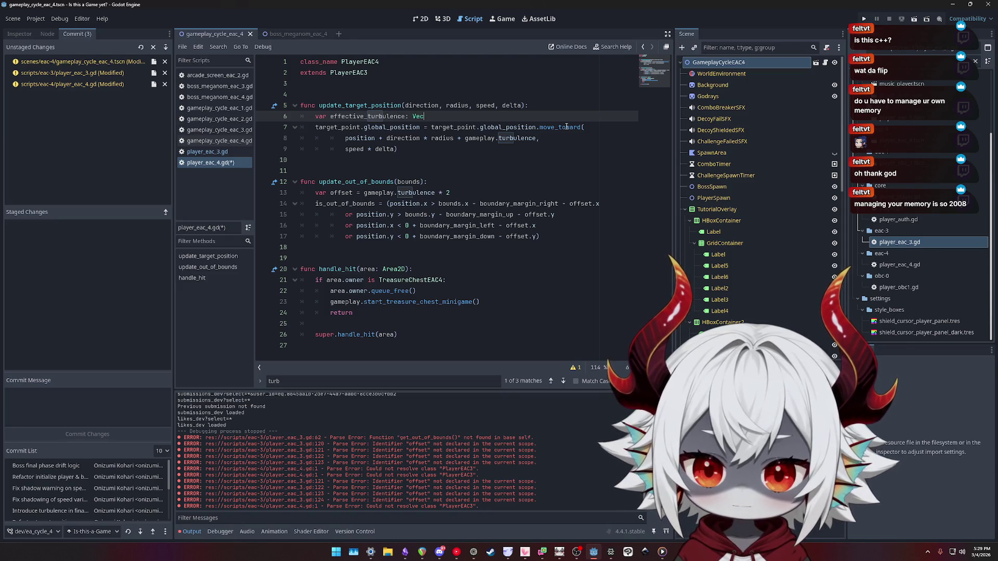
{"action": "key", "text": "BackSpace"}
{"action": "type", "text": ":= "}
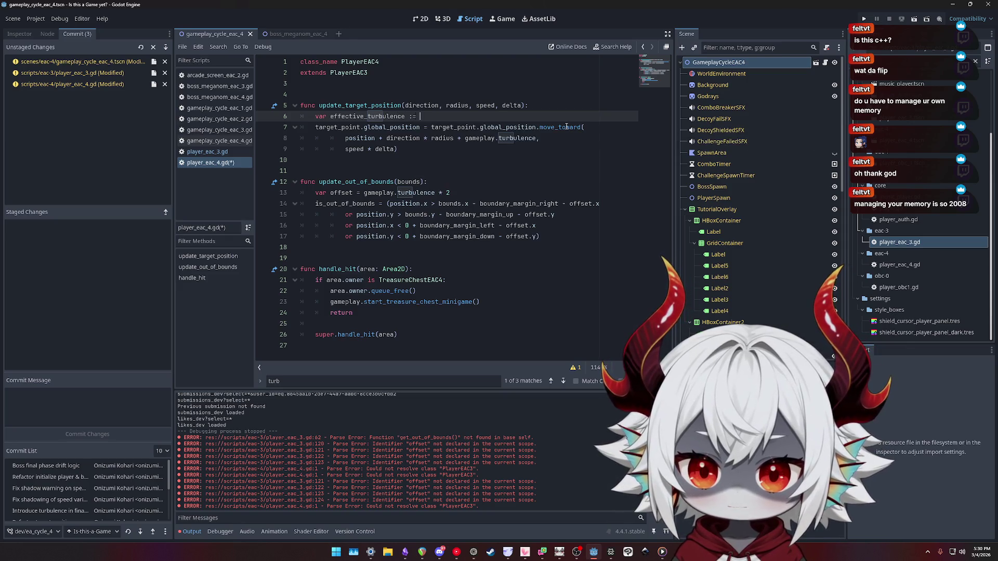
{"action": "type", "text": "gameplay.turbul"}
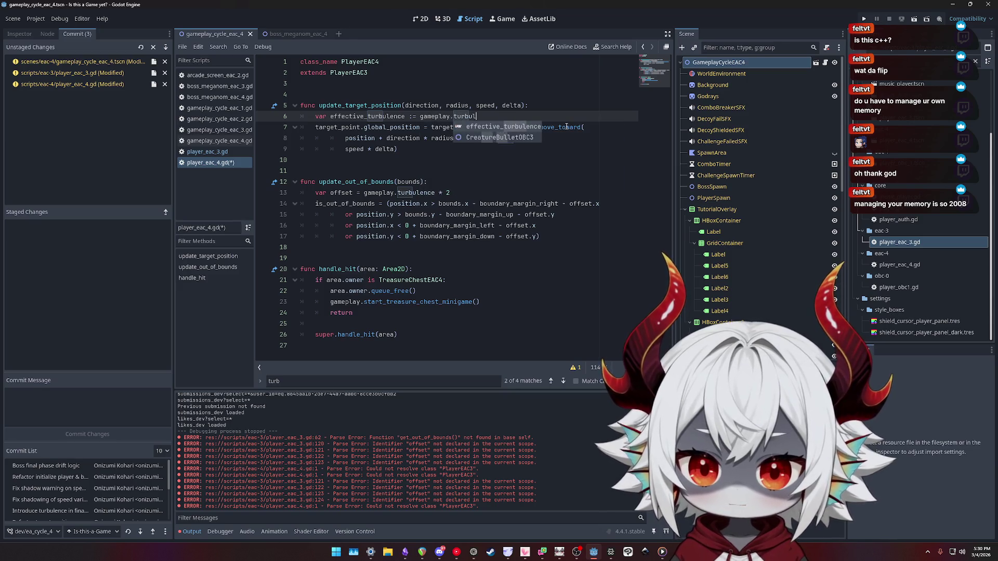
{"action": "key", "text": "Return"}
Use effective_turbulence in move_toward and type the declaration as Vector2
{"action": "key", "text": "Down"}
{"action": "key", "text": "Down"}
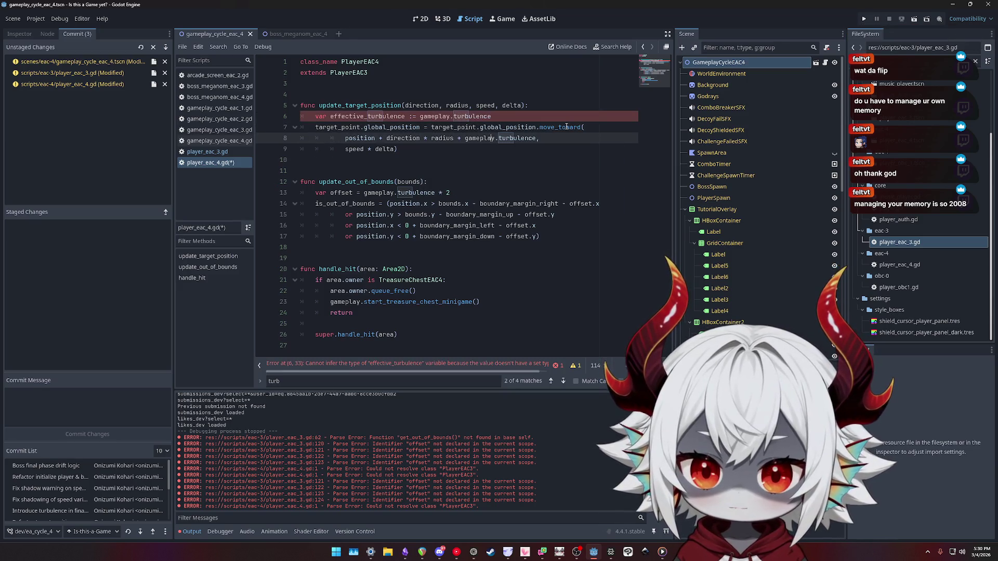
{"action": "key", "text": "ctrl+shift+Right"}
{"action": "key", "text": "ctrl+shift+Right"}
{"action": "key", "text": "ctrl+shift+Right"}
{"action": "type", "text": "effective"}
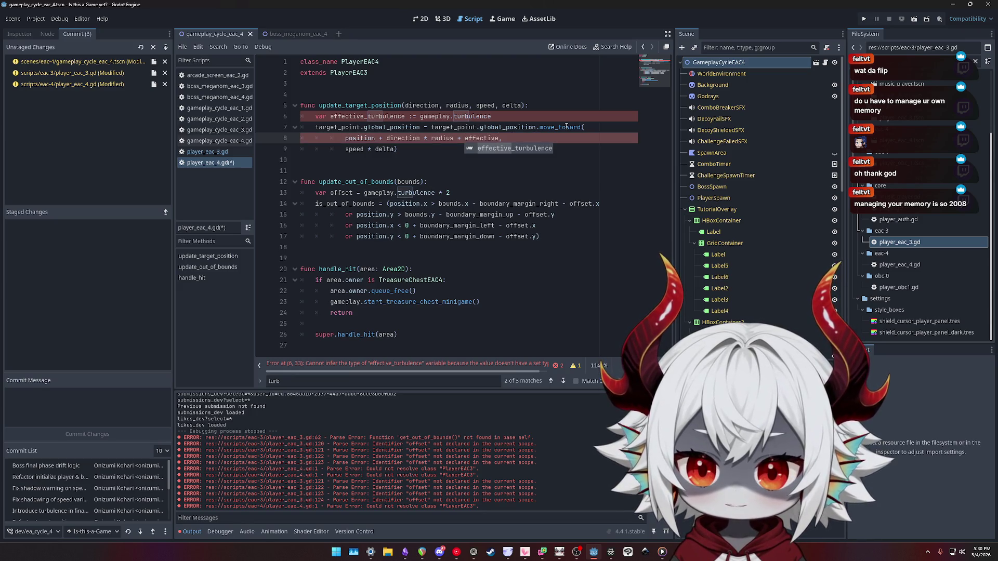
{"action": "type", "text": "_turbulence"}
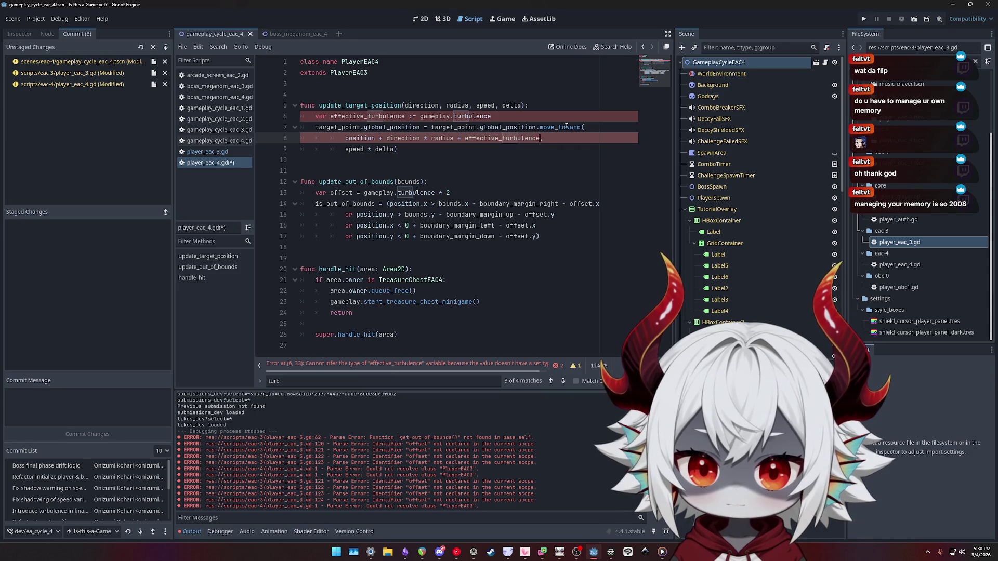
{"action": "key", "text": "Up"}
{"action": "key", "text": "Up"}
{"action": "key", "text": "Home"}
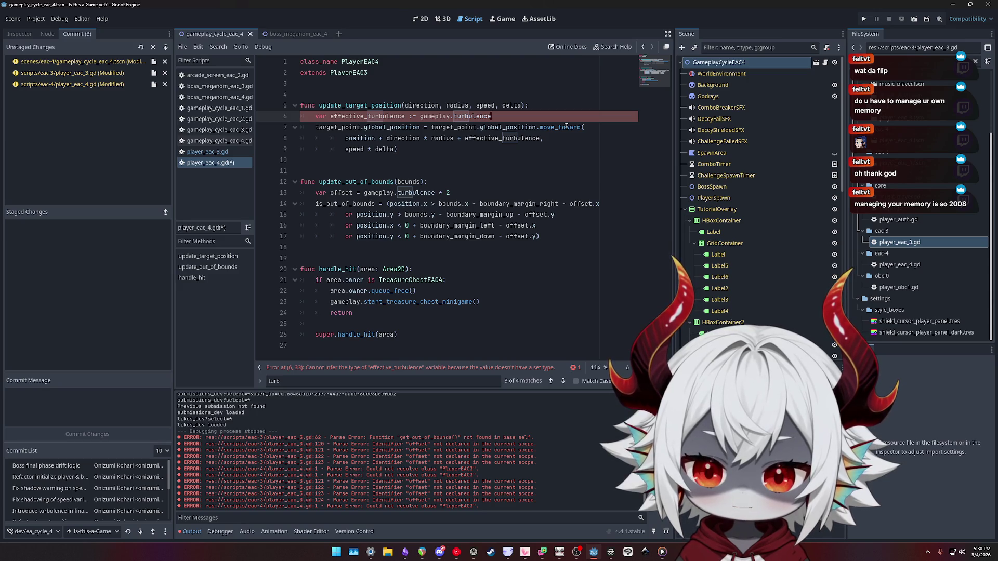
{"action": "key", "text": "ctrl+Left"}
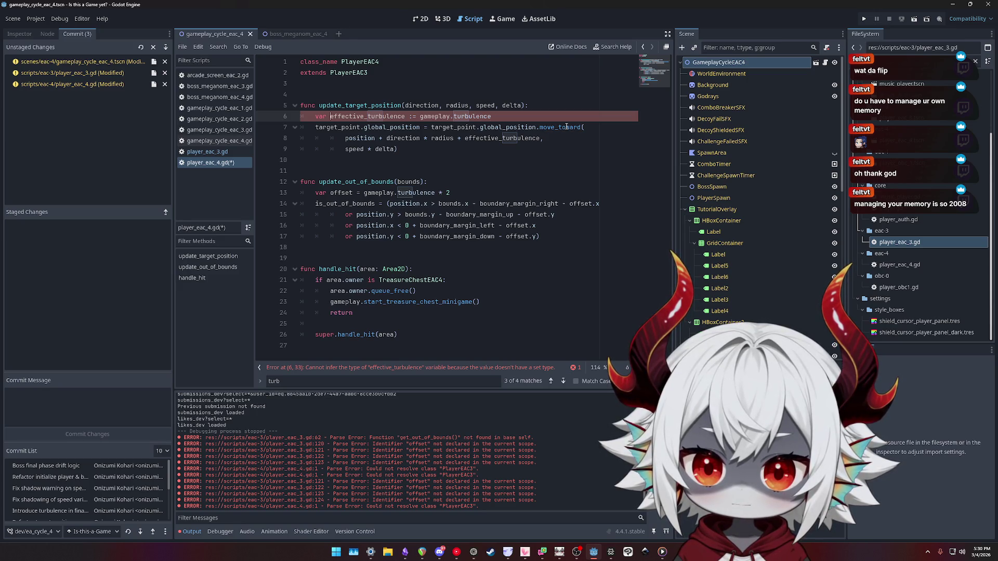
{"action": "key", "text": "ctrl+Right"}
{"action": "key", "text": "Right"}
{"action": "key", "text": "Right"}
{"action": "type", "text": "Vecto"}
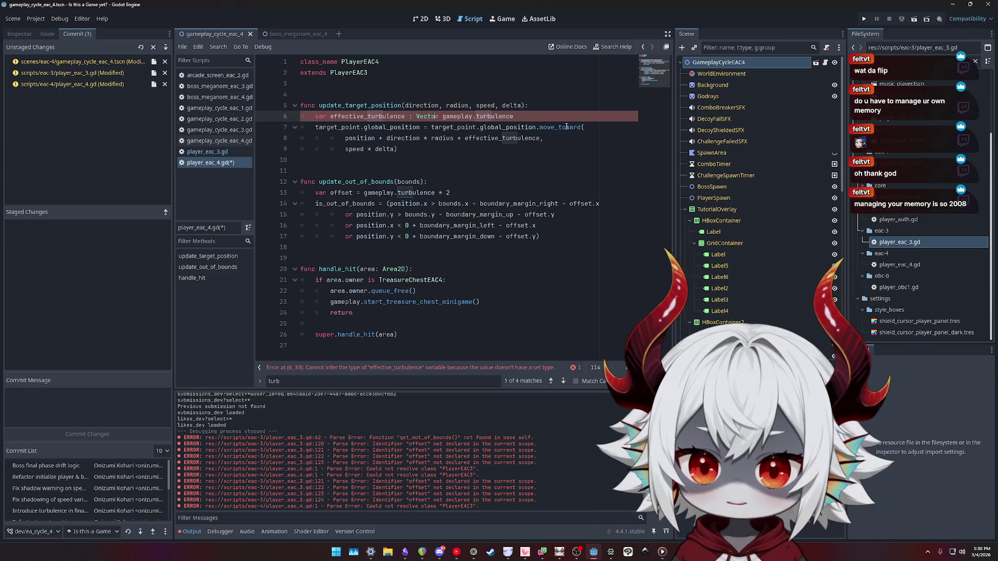
{"action": "type", "text": "r2"}
{"action": "key", "text": "ctrl+Left"}
{"action": "key", "text": "Left"}
{"action": "key", "text": "Left"}
{"action": "key", "text": "BackSpace"}
Add an if is_out_of_bounds block setting effective_turbulence to Vector2.ZERO, and save
{"action": "key", "text": "End"}
{"action": "key", "text": "Return"}
{"action": "key", "text": "BackSpace"}
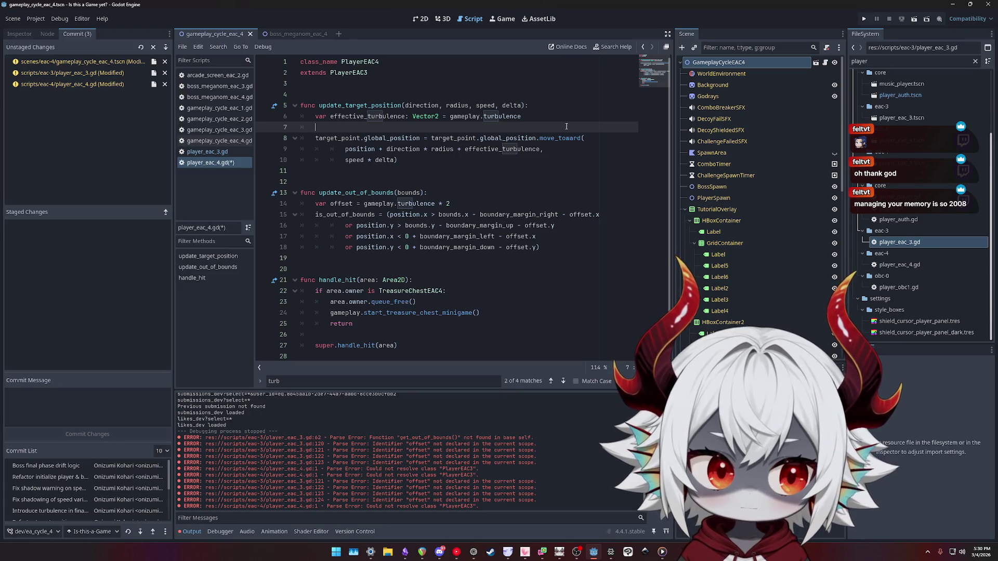
{"action": "type", "text": "if is"}
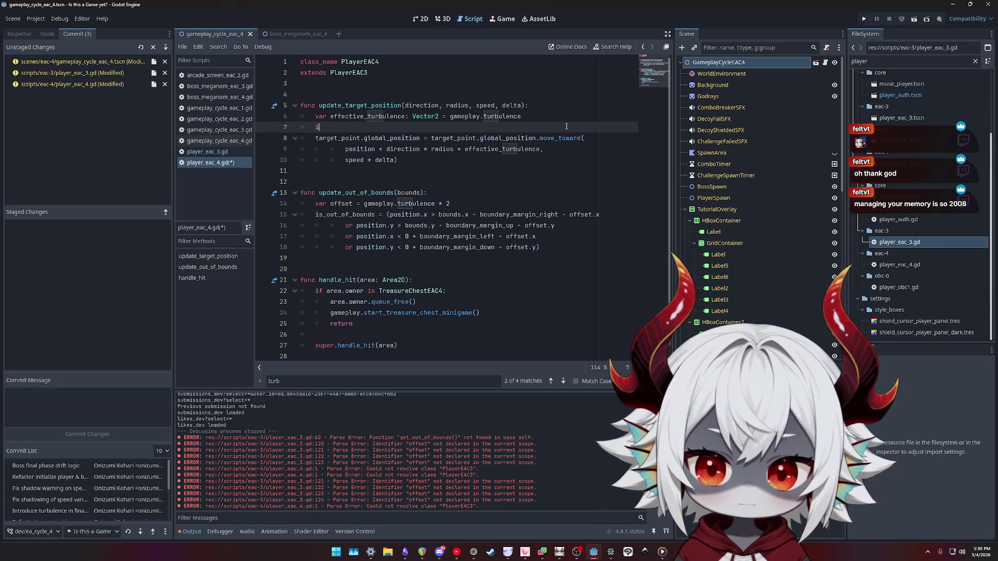
{"action": "key", "text": "Down"}
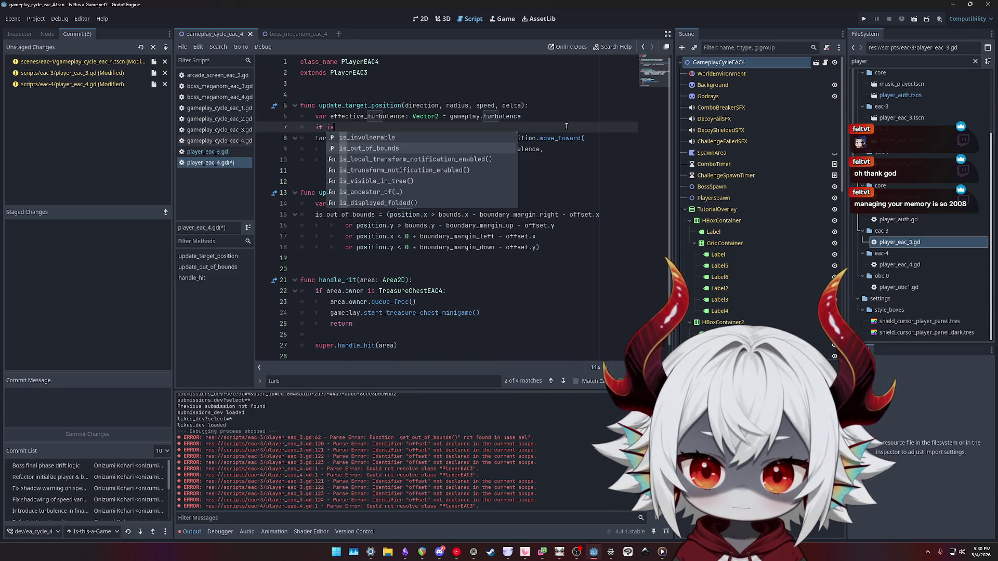
{"action": "key", "text": "Return"}
{"action": "type", "text": ":"}
{"action": "key", "text": "Return"}
{"action": "type", "text": "eff"}
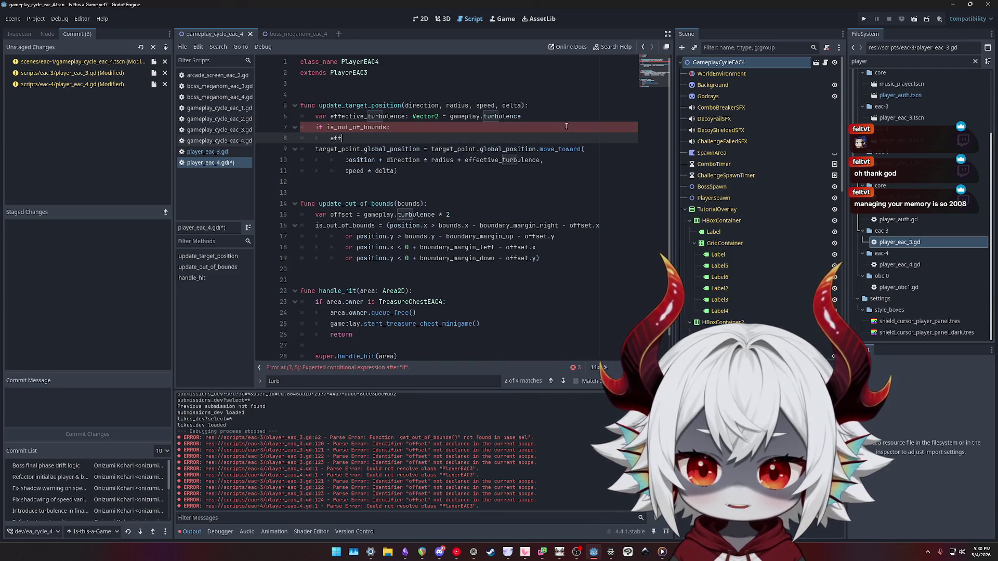
{"action": "key", "text": "Return"}
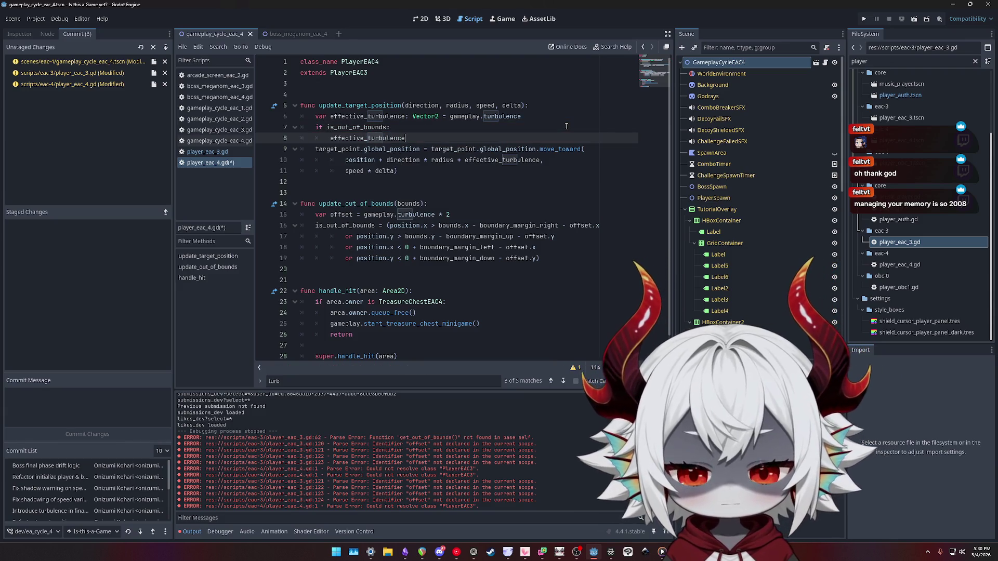
{"action": "type", "text": " = Vecto"}
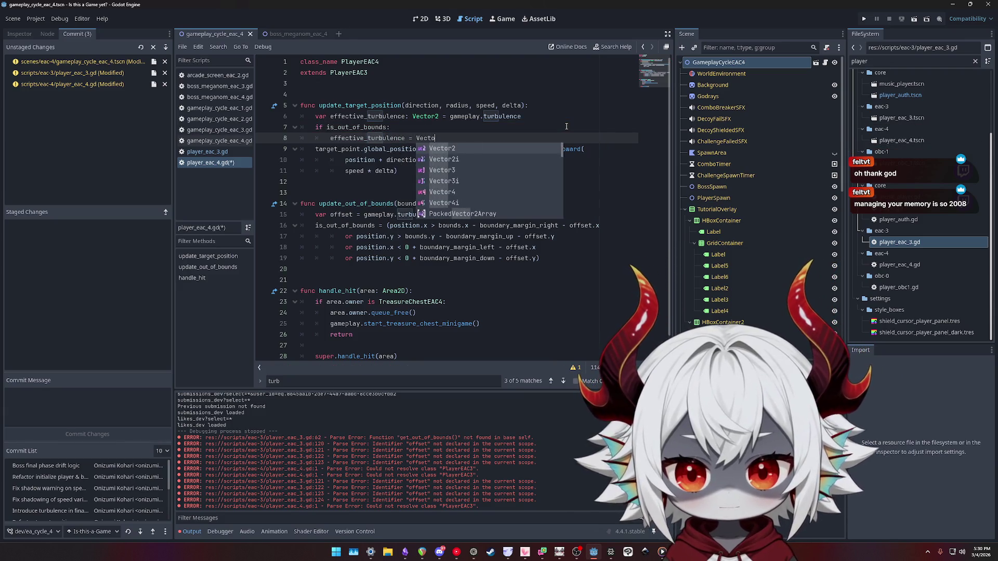
{"action": "type", "text": "2.ZERO"}
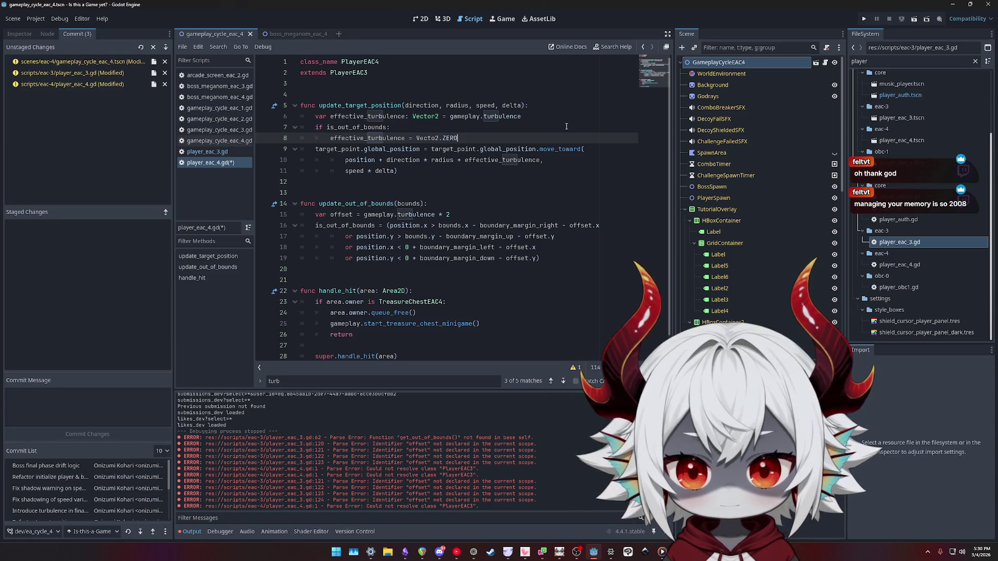
{"action": "key", "text": "Return"}
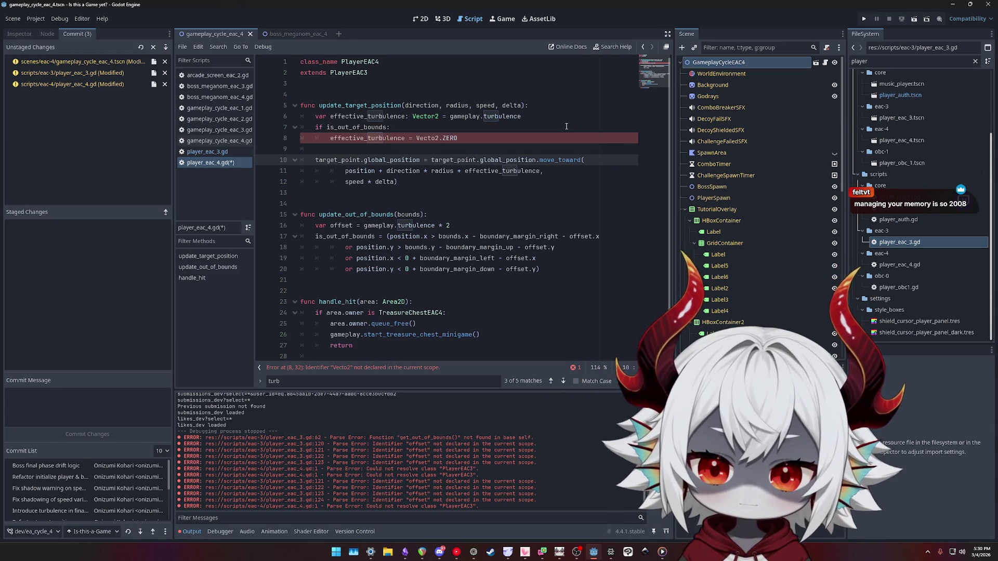
{"action": "key", "text": "ctrl+s"}
Fix the Vecto2 typo and blank lines, save, and run the game
{"action": "left_click", "coordinate": [421, 127]}
{"action": "key", "text": "Return"}
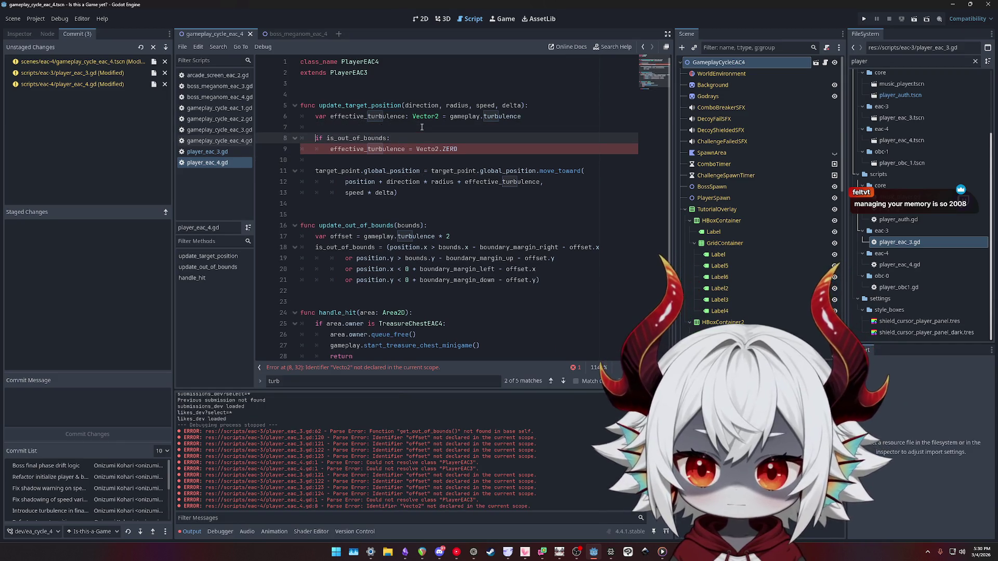
{"action": "key", "text": "Up"}
{"action": "key", "text": "ctrl+s"}
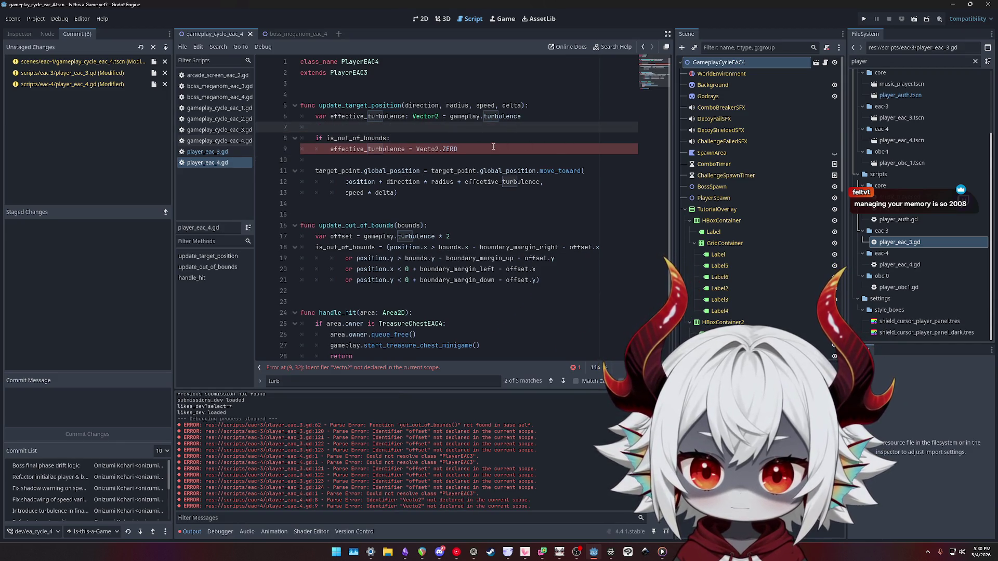
{"action": "left_click", "coordinate": [493, 149]}
{"action": "key", "text": "Left"}
{"action": "key", "text": "Left"}
{"action": "key", "text": "Left"}
{"action": "type", "text": "r"}
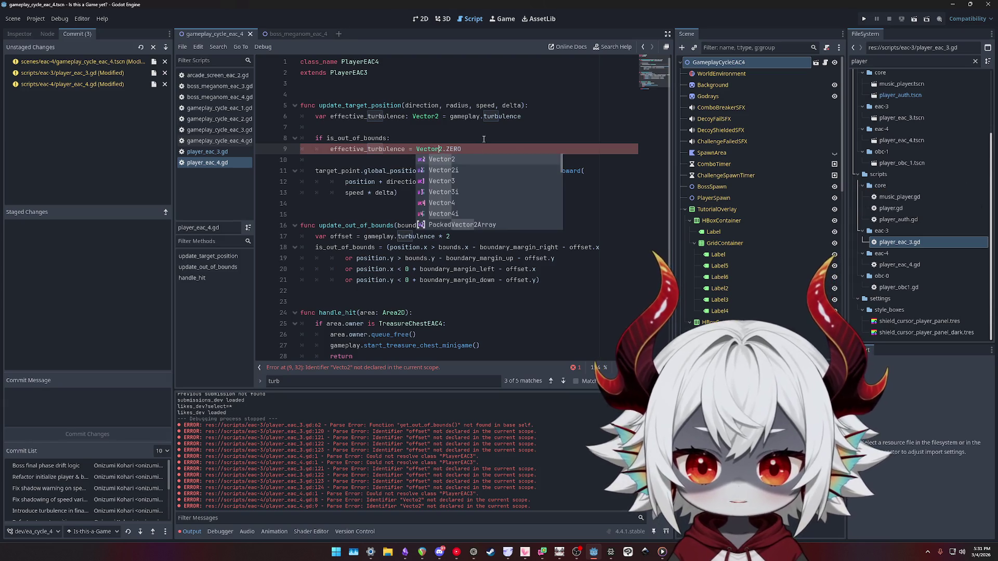
{"action": "left_click", "coordinate": [486, 129]}
{"action": "type", "text": "Vector2"}
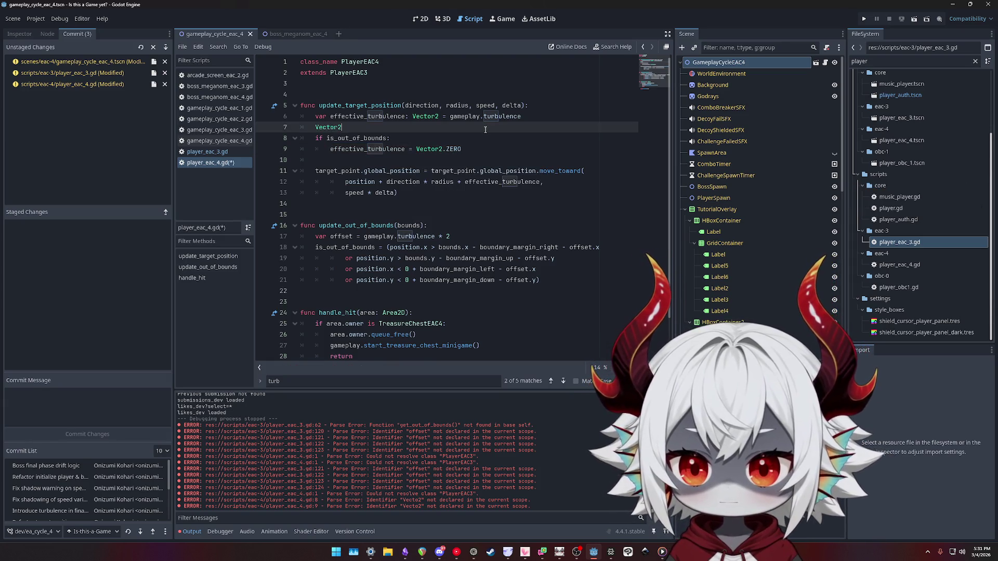
{"action": "key", "text": "BackSpace"}
{"action": "key", "text": "BackSpace"}
{"action": "key", "text": "BackSpace"}
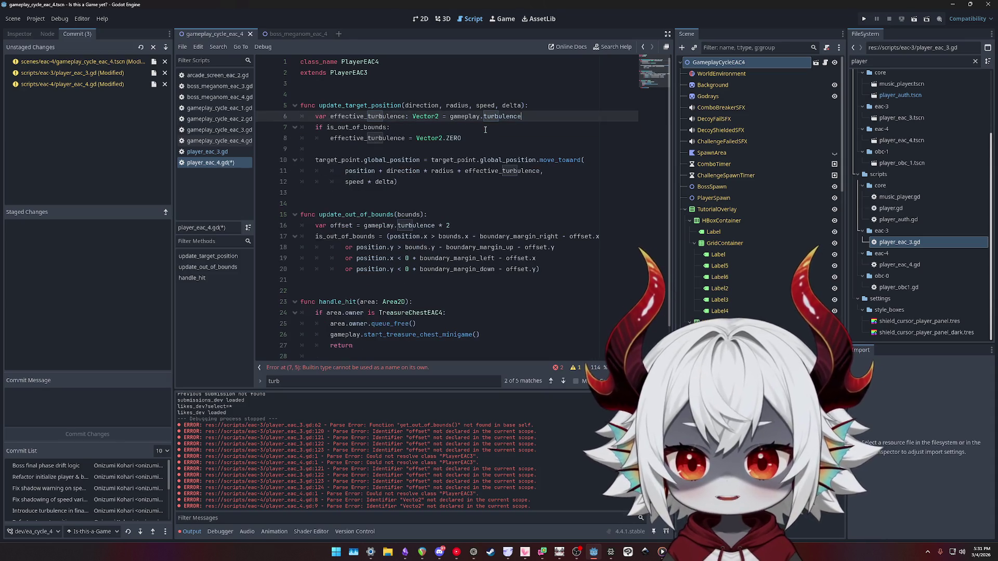
{"action": "left_click", "coordinate": [485, 133]}
{"action": "key", "text": "ctrl+s"}
{"action": "left_click", "coordinate": [860, 22]}
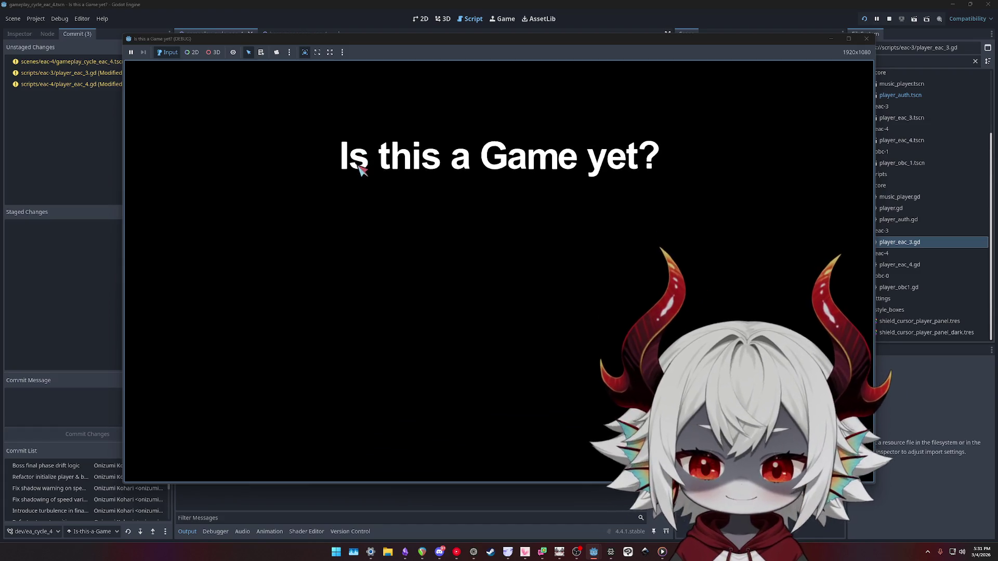
{"action": "left_click", "coordinate": [486, 374]}
{"action": "left_click", "coordinate": [492, 238]}
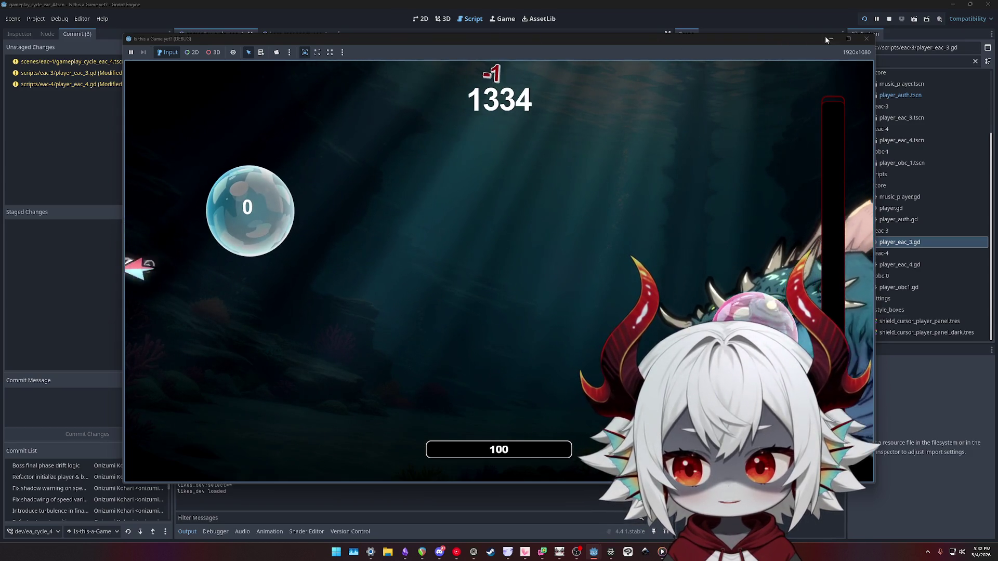
{"action": "left_click", "coordinate": [864, 39]}
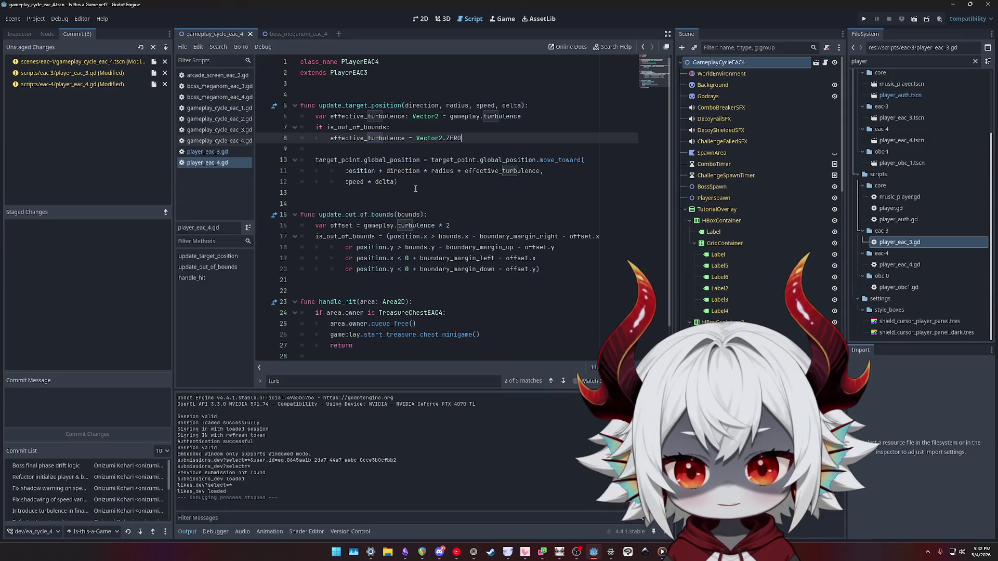
Review the is_out_of_bounds uses, then add a blank line below var offset = gameplay.turbulence * 2
{"action": "left_click", "coordinate": [422, 176]}
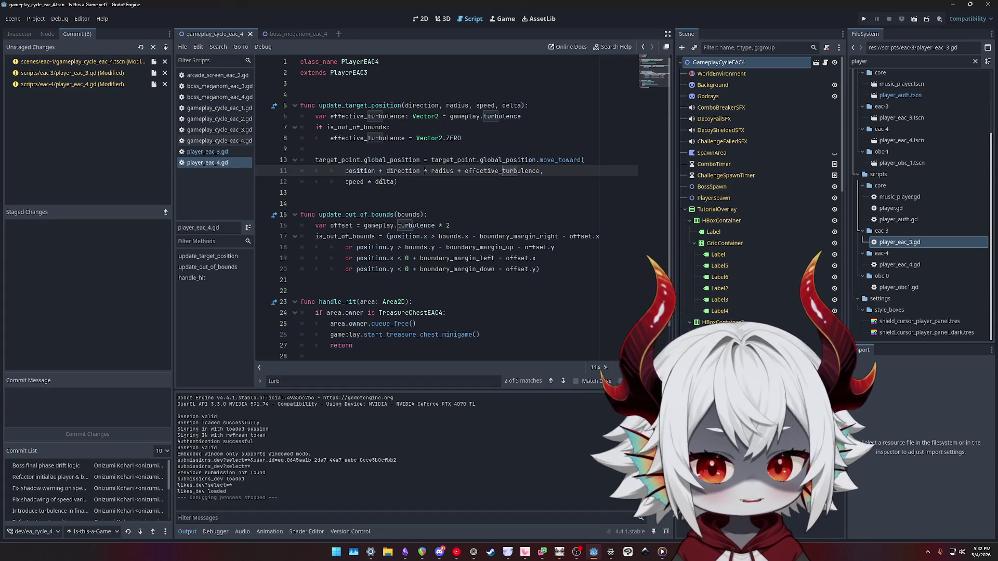
{"action": "left_click", "coordinate": [477, 142]}
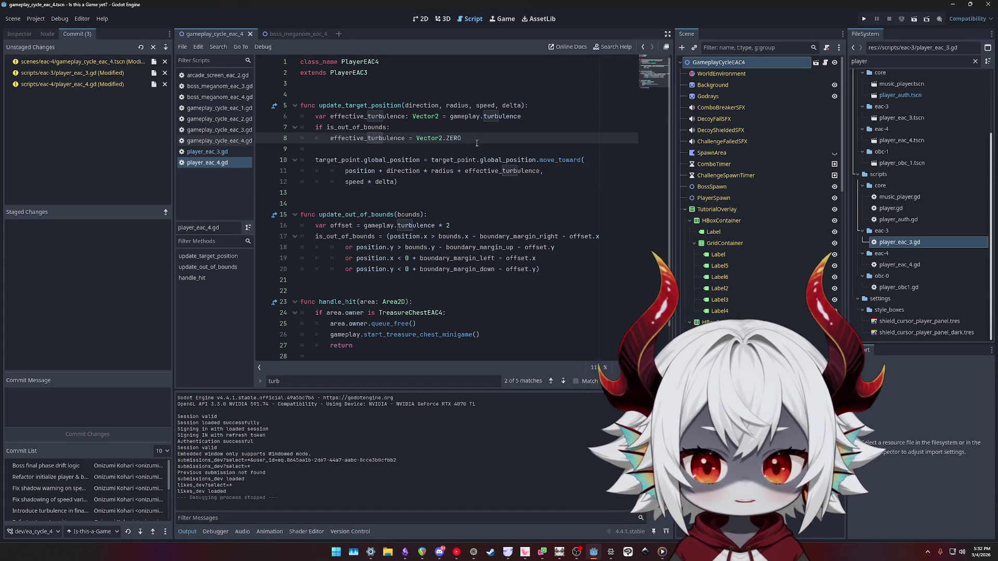
{"action": "left_click", "coordinate": [406, 181]}
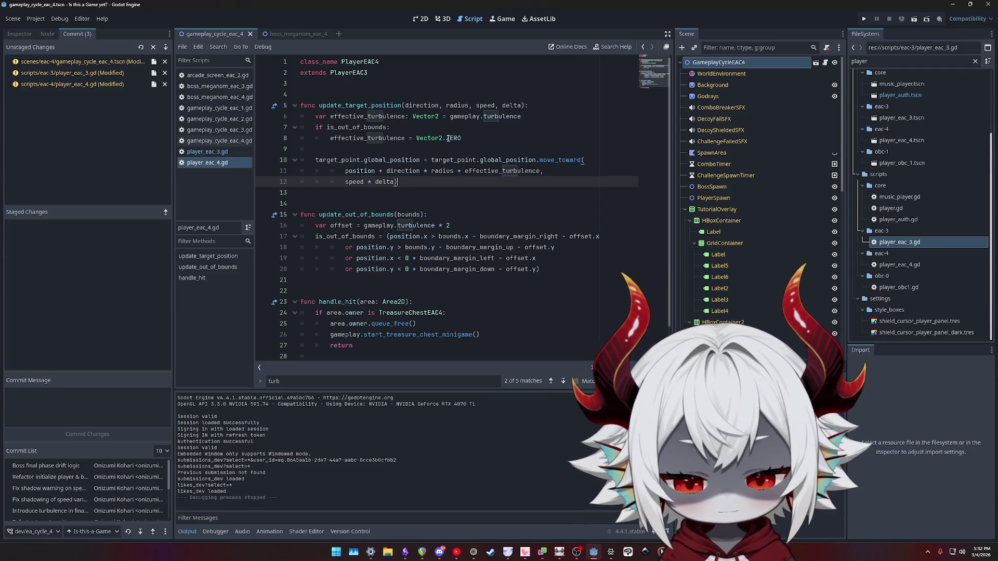
{"action": "left_click", "coordinate": [469, 138]}
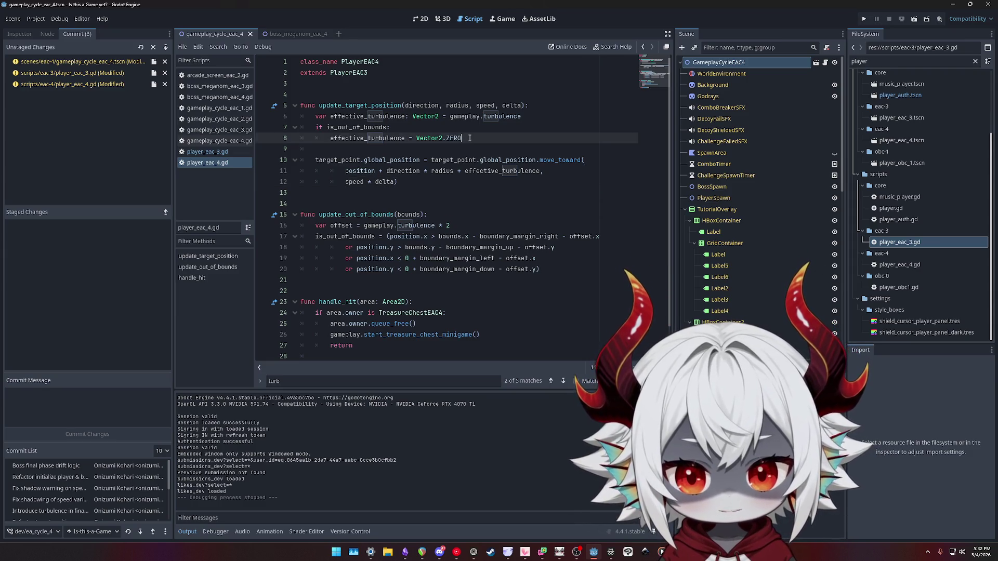
{"action": "double_click", "coordinate": [358, 128]}
{"action": "double_click", "coordinate": [359, 236]}
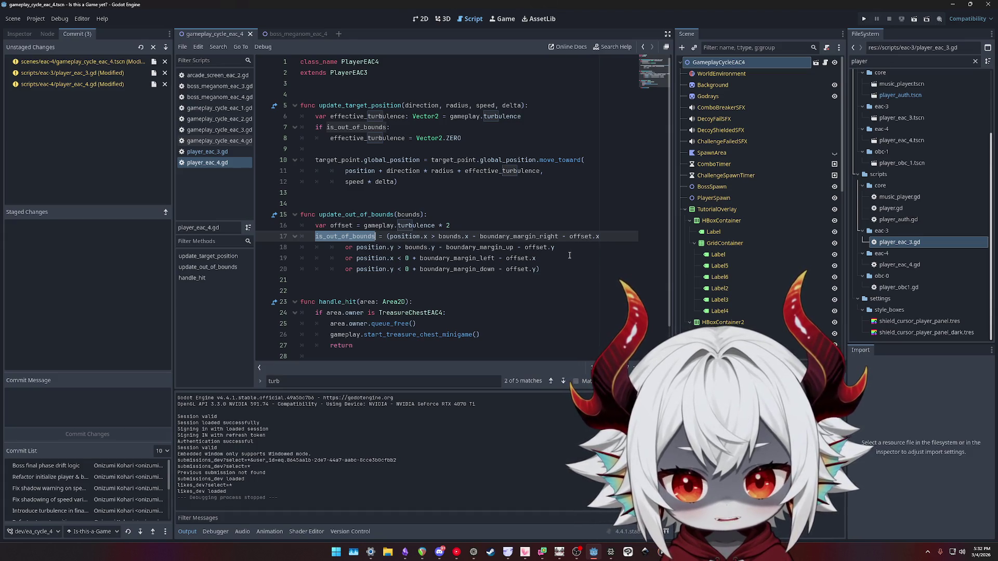
{"action": "left_click", "coordinate": [492, 226]}
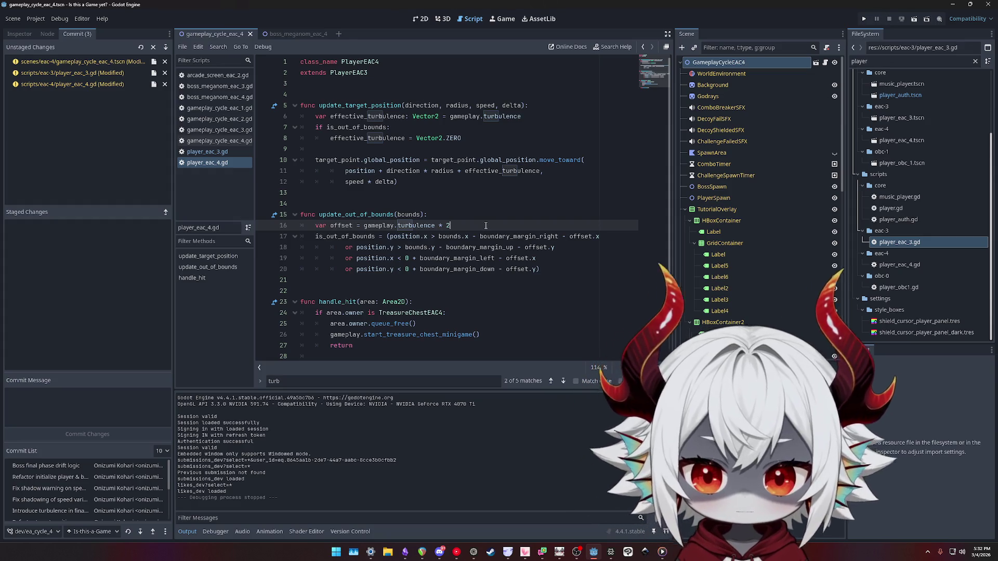
{"action": "key", "text": "Return"}
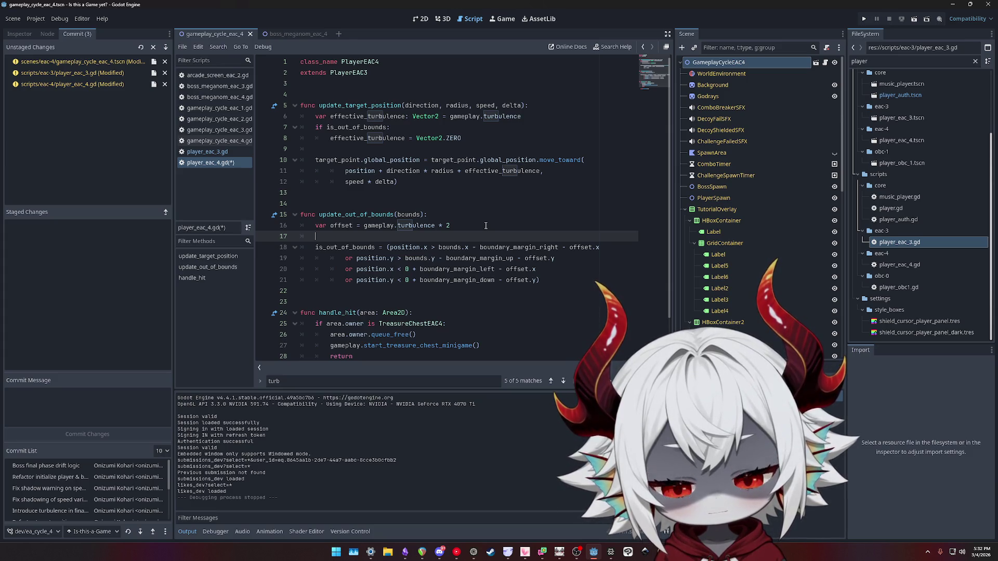
Write bounds_distance_x, duplicate it, and rename the lines bounds_distance_right and bounds_distance_up
{"action": "type", "text": "bound"}
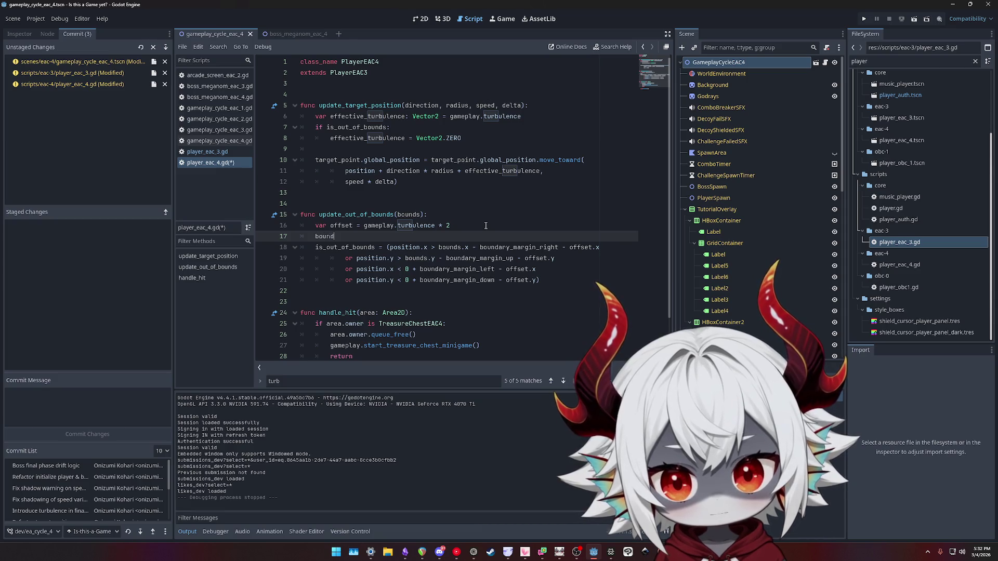
{"action": "type", "text": "ary_dista"}
{"action": "key", "text": "BackSpace"}
{"action": "key", "text": "BackSpace"}
{"action": "key", "text": "BackSpace"}
{"action": "type", "text": "s_distance_x"}
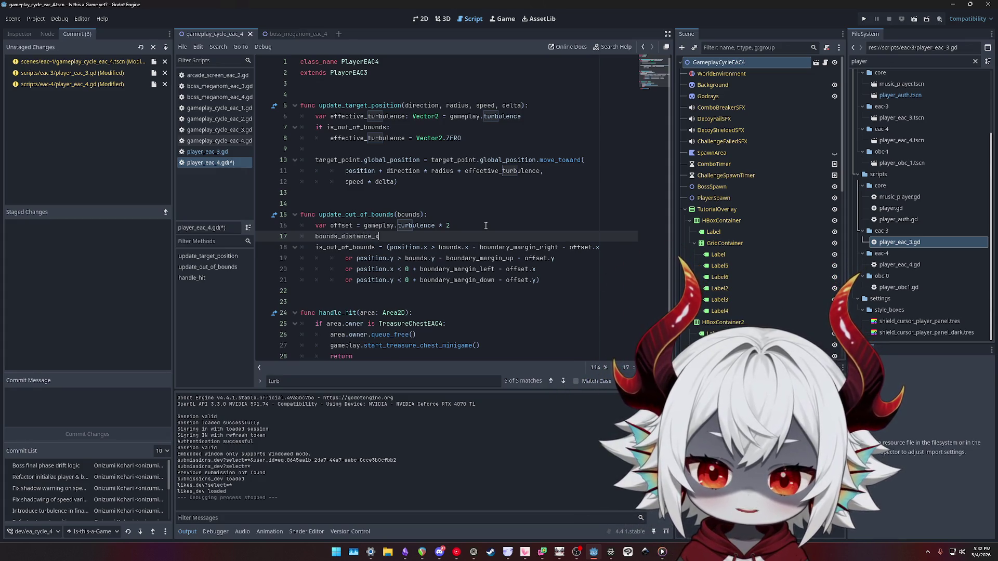
{"action": "key", "text": "ctrl+alt+Down"}
{"action": "key", "text": "BackSpace"}
{"action": "type", "text": "y"}
{"action": "key", "text": "Up"}
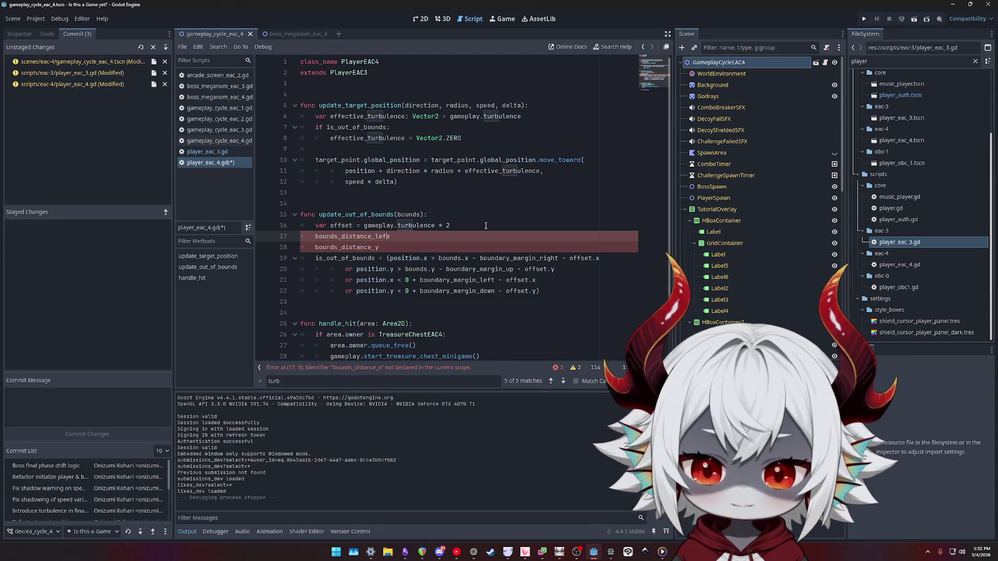
{"action": "type", "text": "right"}
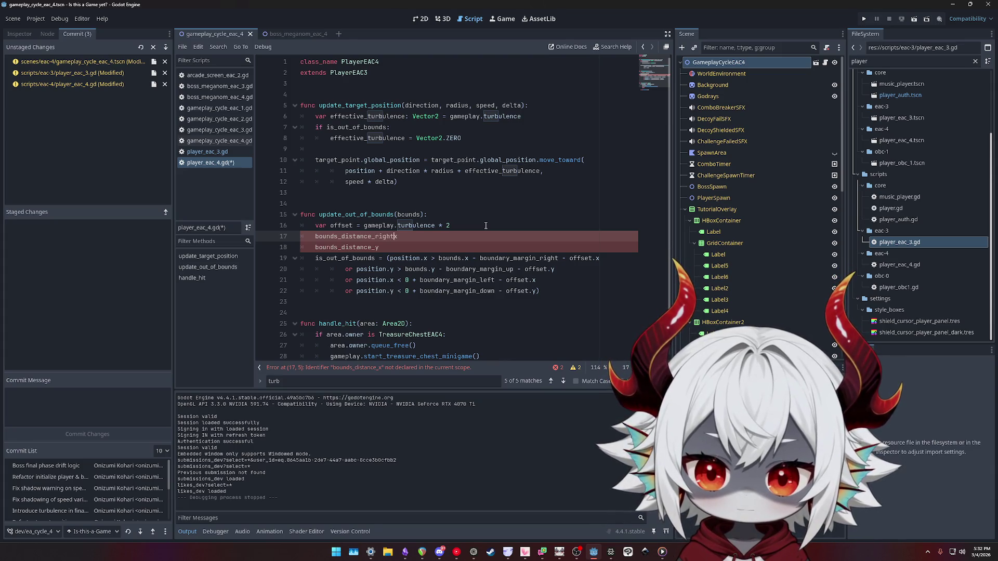
{"action": "key", "text": "Delete"}
{"action": "key", "text": "Down"}
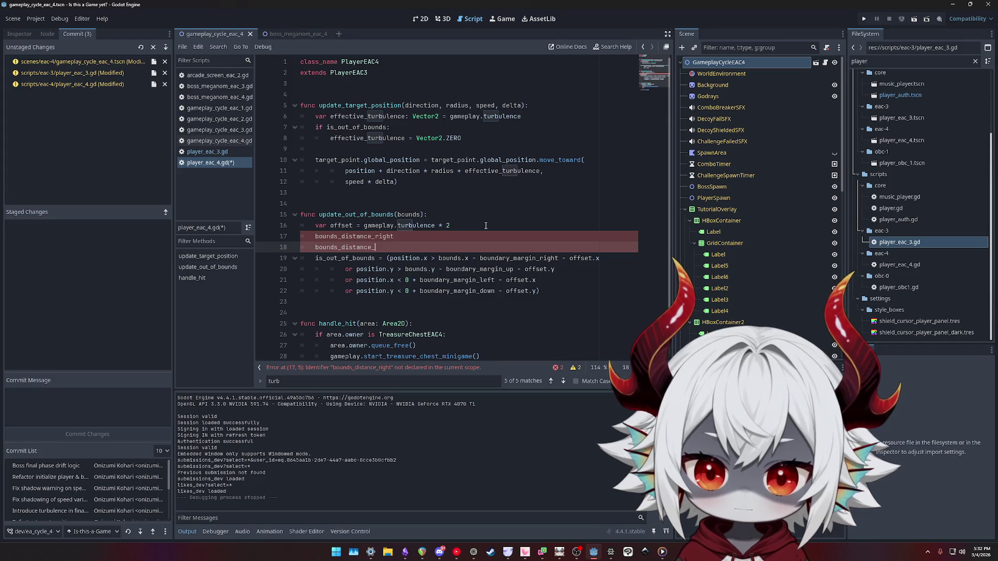
{"action": "type", "text": "up"}
Add bounds_distance_left and bounds_distance_down copies, with blank lines above and below
{"action": "key", "text": "ctrl+shift+d"}
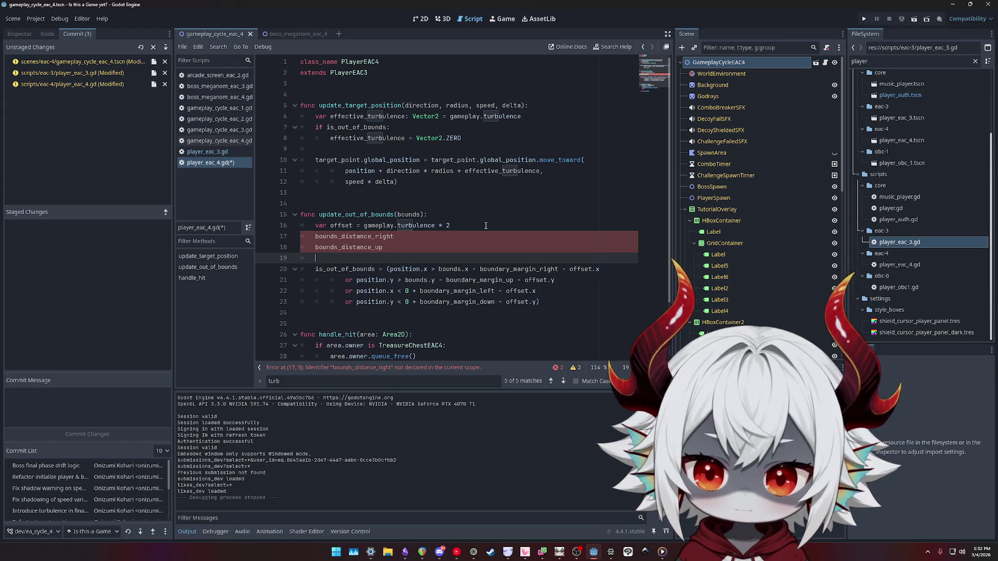
{"action": "key", "text": "ctrl+shift+d"}
{"action": "key", "text": "BackSpace"}
{"action": "key", "text": "BackSpace"}
{"action": "type", "text": "left"}
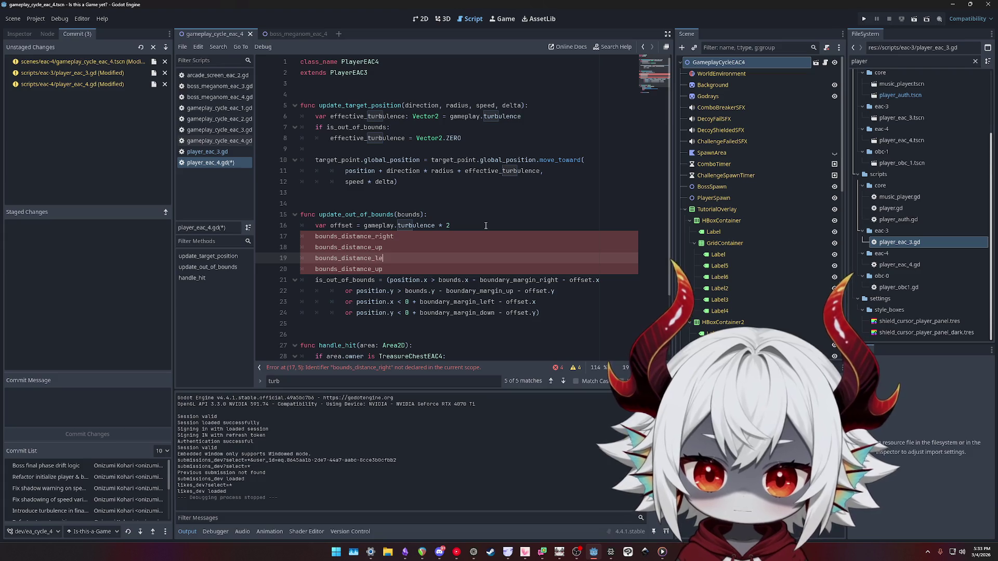
{"action": "key", "text": "Down"}
{"action": "key", "text": "Home"}
{"action": "key", "text": "Home"}
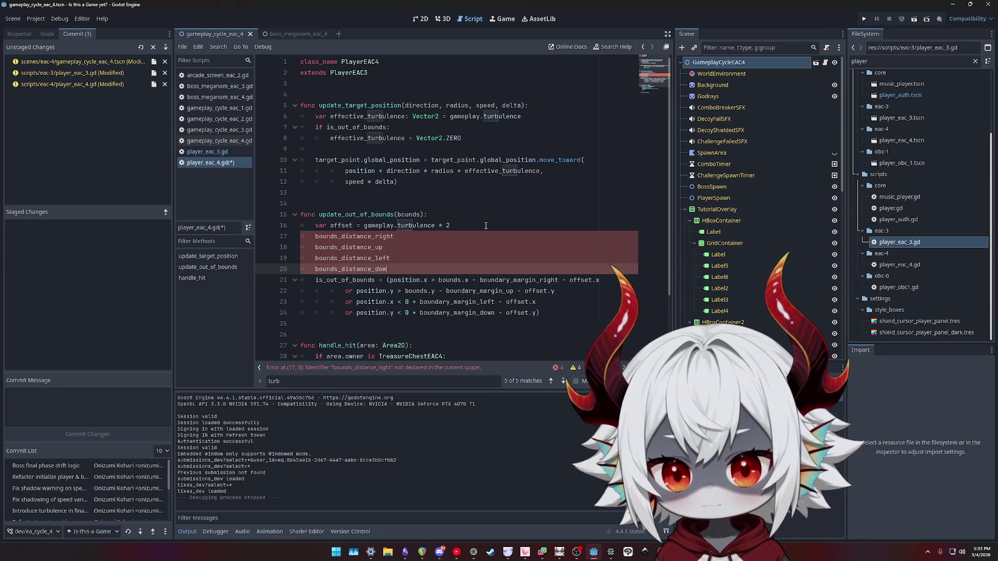
{"action": "key", "text": "End"}
{"action": "key", "text": "BackSpace"}
{"action": "key", "text": "BackSpace"}
{"action": "type", "text": "down"}
{"action": "key", "text": "Return"}
{"action": "key", "text": "Up"}
{"action": "key", "text": "Up"}
{"action": "key", "text": "Up"}
{"action": "key", "text": "Down"}
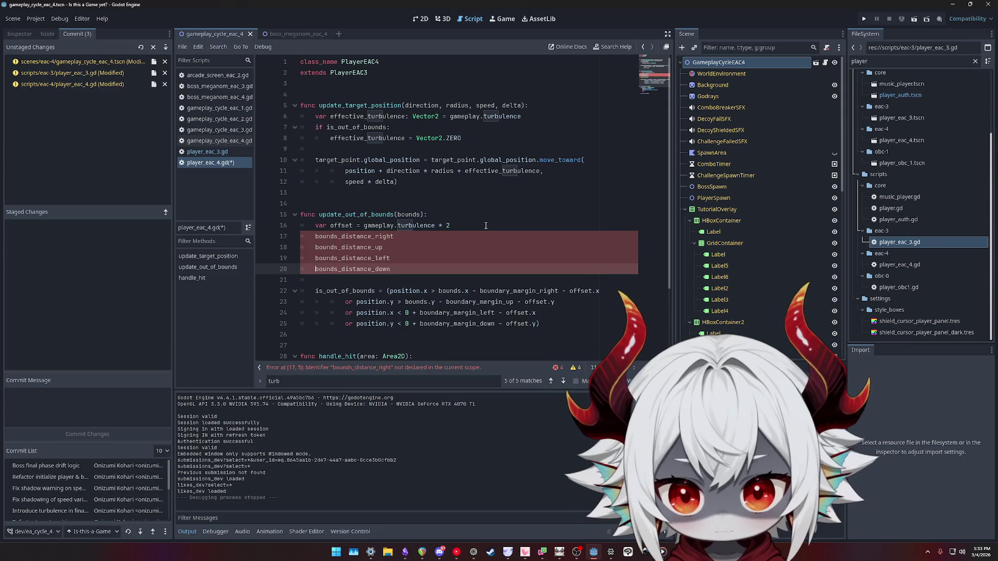
{"action": "key", "text": "Return"}
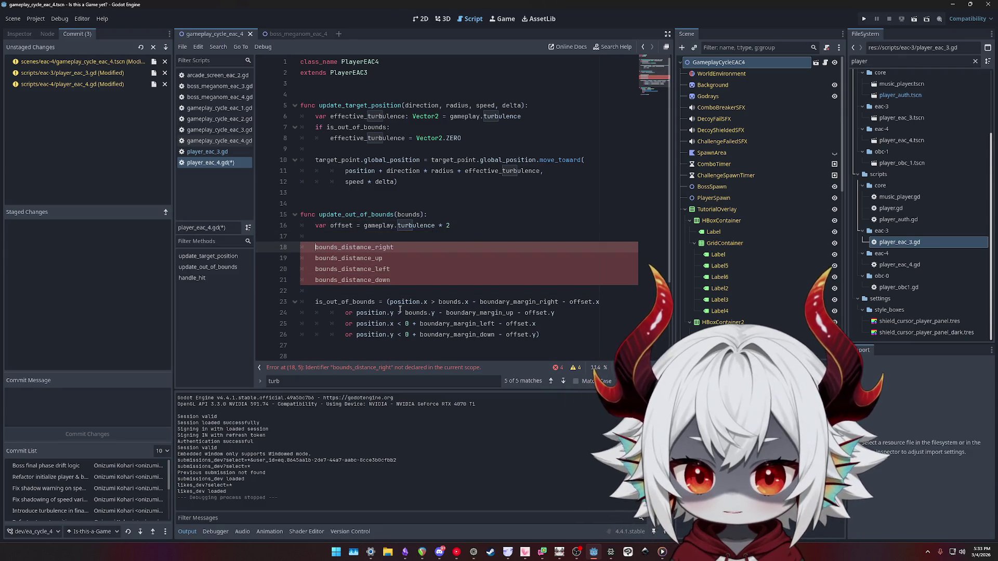
{"action": "left_click_drag", "start_coordinate": [389, 301], "coordinate": [519, 300]}
Begin assigning bounds_distance_right = position.x - bounds.x - on line 18
{"action": "double_click", "coordinate": [408, 302]}
{"action": "left_click", "coordinate": [447, 301]}
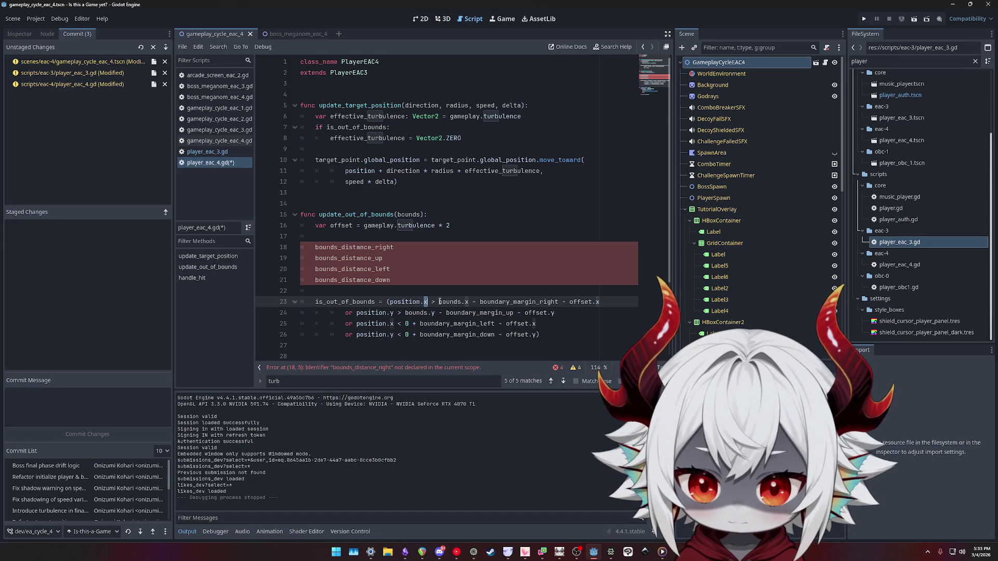
{"action": "double_click", "coordinate": [452, 301]}
{"action": "left_click", "coordinate": [465, 301]}
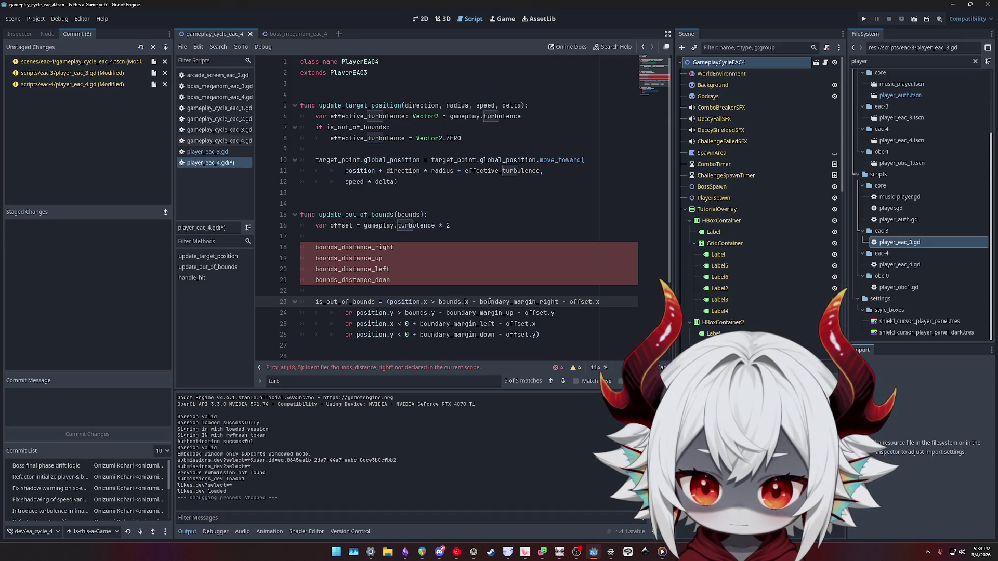
{"action": "left_click", "coordinate": [424, 251]}
{"action": "type", "text": "= position"}
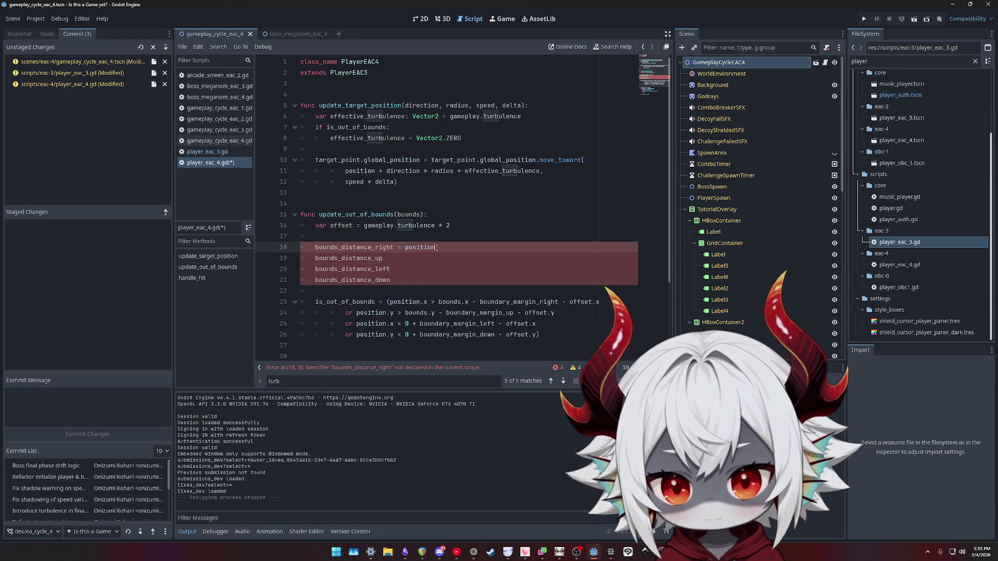
{"action": "type", "text": ".x"}
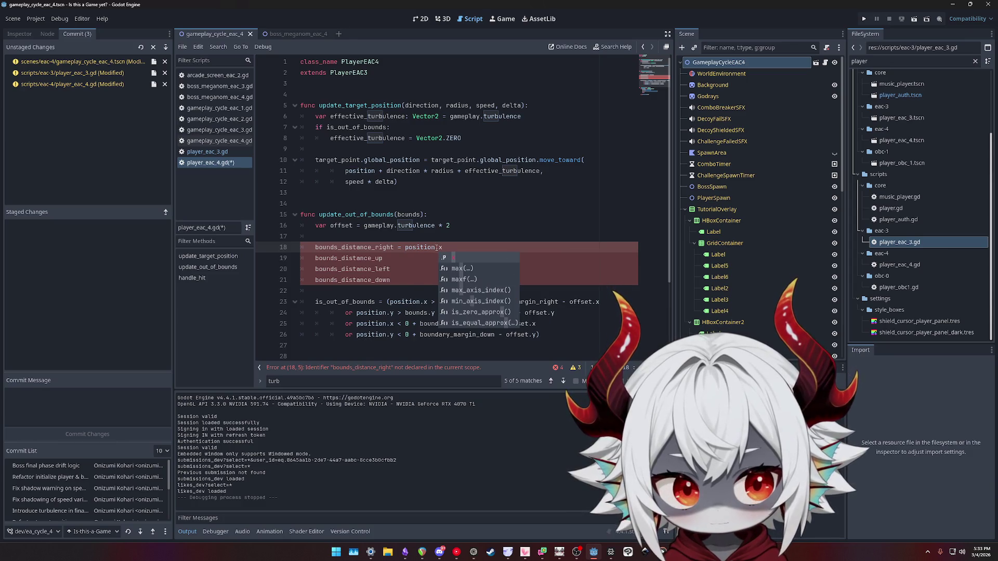
{"action": "type", "text": " - "}
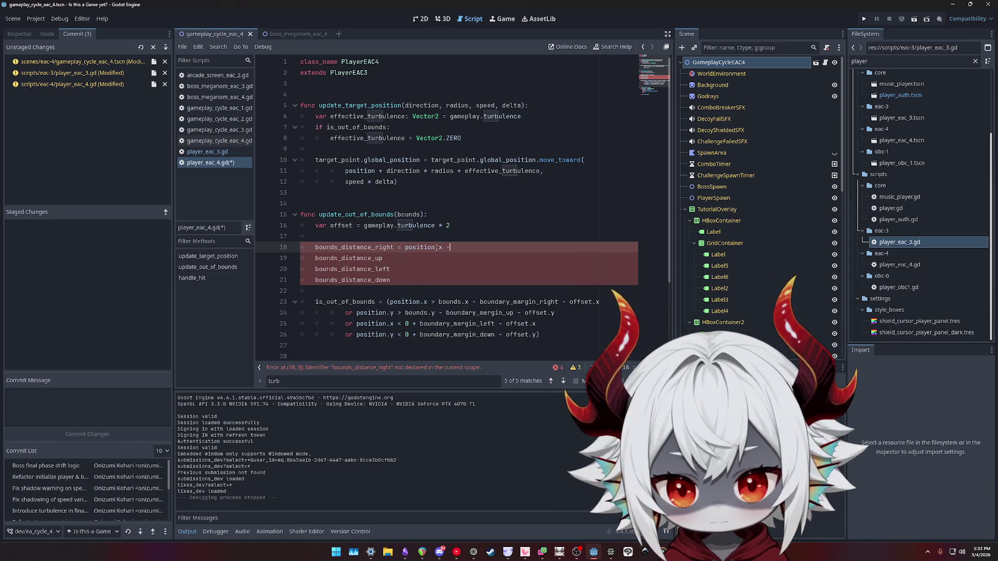
{"action": "type", "text": "bounds.x -"}
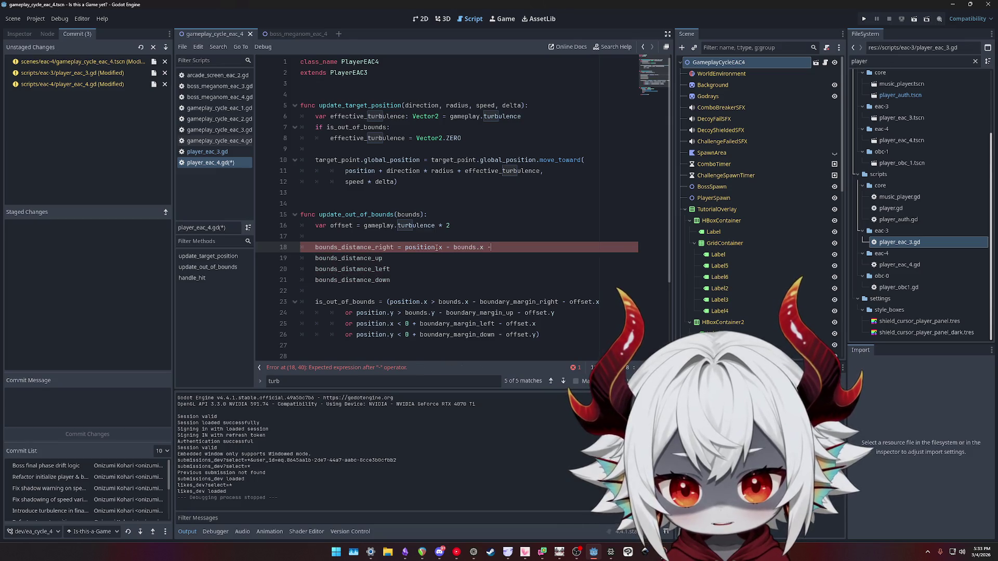
Complete it with the bounds.x - boundary_margin_right - offset.x expression from the right-edge check
{"action": "left_click", "coordinate": [434, 301]}
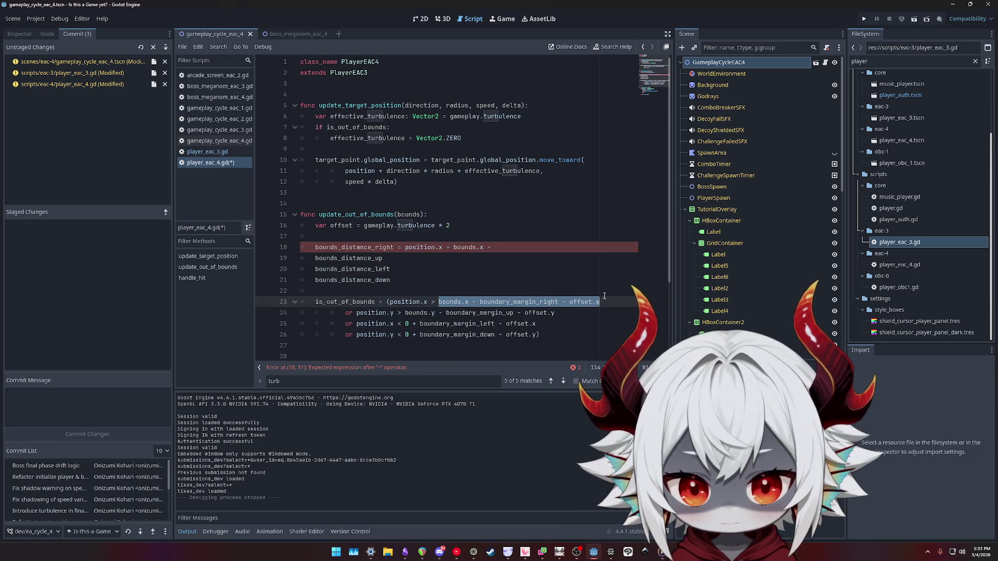
{"action": "left_click_drag", "start_coordinate": [453, 248], "coordinate": [521, 249]}
{"action": "type", "text": "bounds.x - boundary_margin_right - offset.x"}
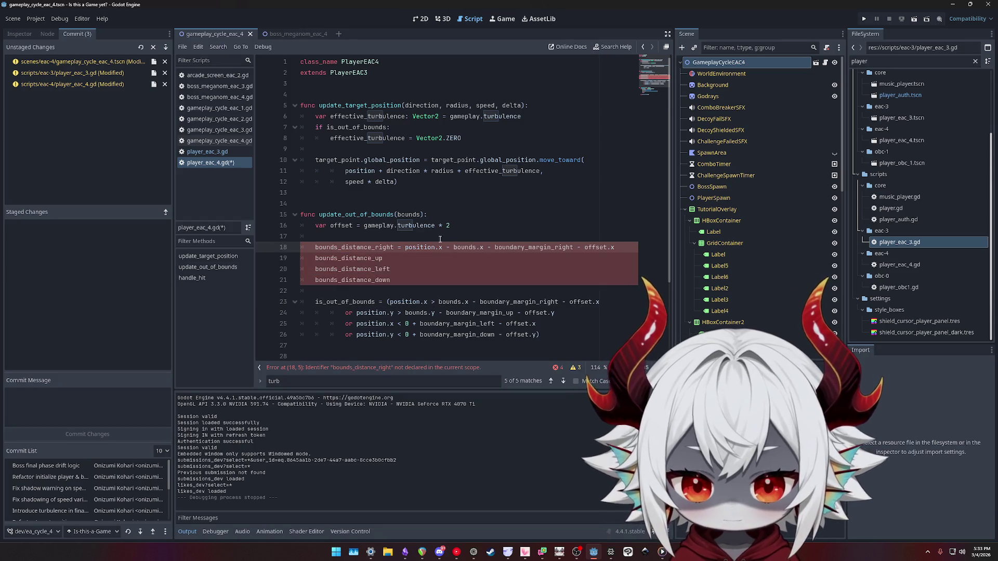
{"action": "left_click", "coordinate": [479, 248]}
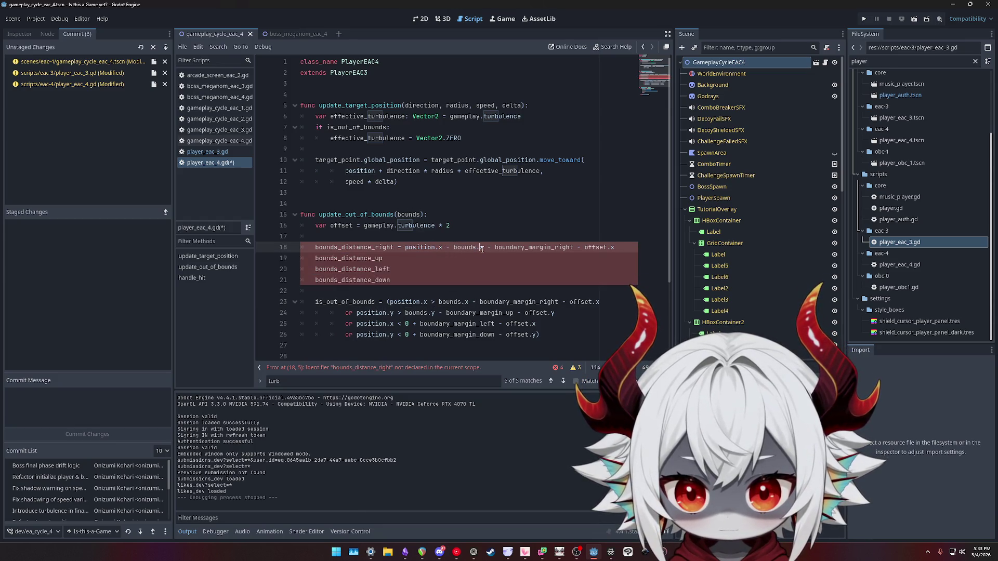
{"action": "double_click", "coordinate": [549, 248]}
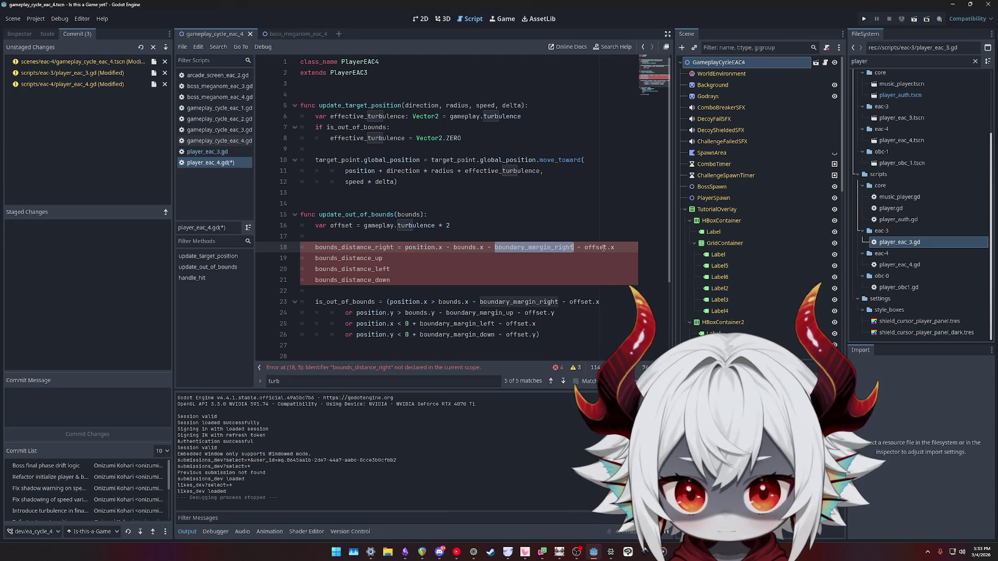
{"action": "double_click", "coordinate": [594, 248]}
{"action": "left_click_drag", "start_coordinate": [614, 248], "coordinate": [405, 248]}
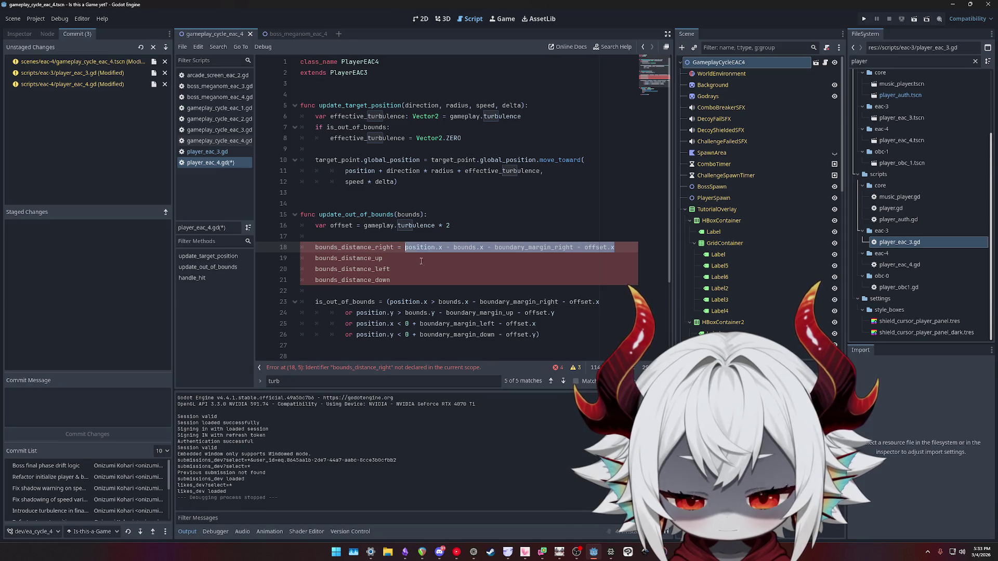
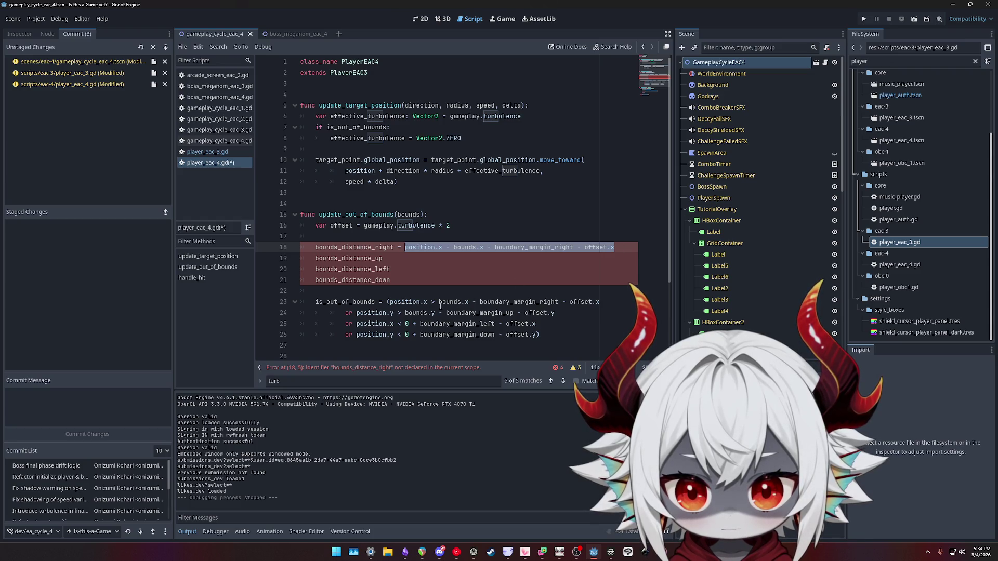
Make the right-edge condition test bounds_distance_right > 0
{"action": "left_click_drag", "start_coordinate": [439, 301], "coordinate": [611, 300]}
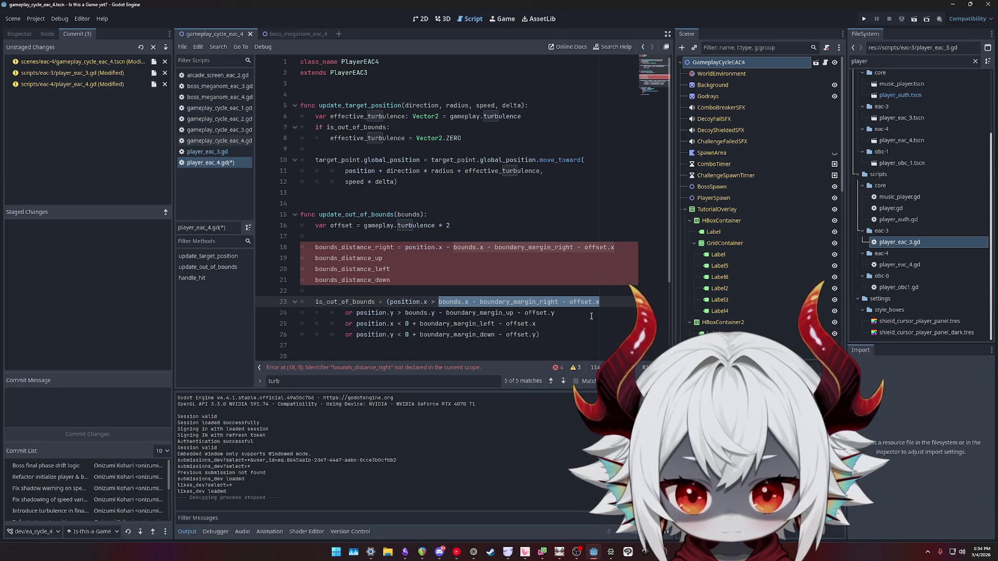
{"action": "double_click", "coordinate": [420, 247]}
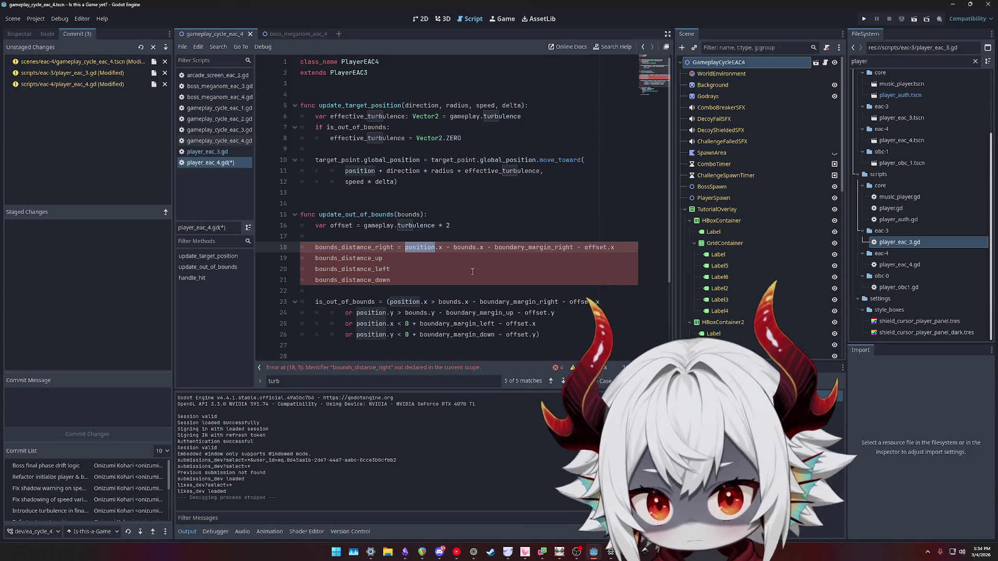
{"action": "double_click", "coordinate": [361, 248]}
{"action": "key", "text": "ctrl+c"}
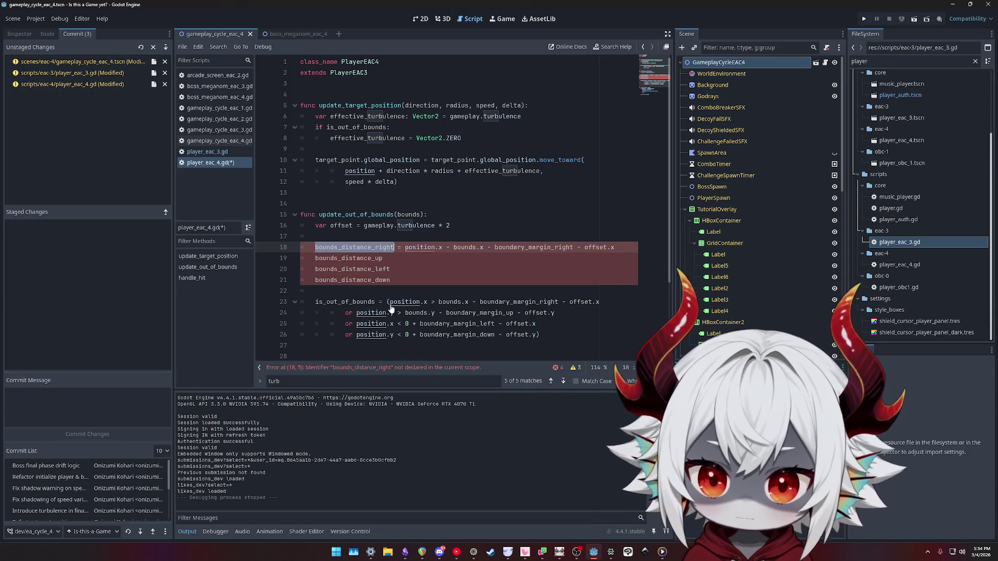
{"action": "left_click", "coordinate": [390, 302]}
{"action": "key", "text": "shift+End"}
{"action": "key", "text": "ctrl+v"}
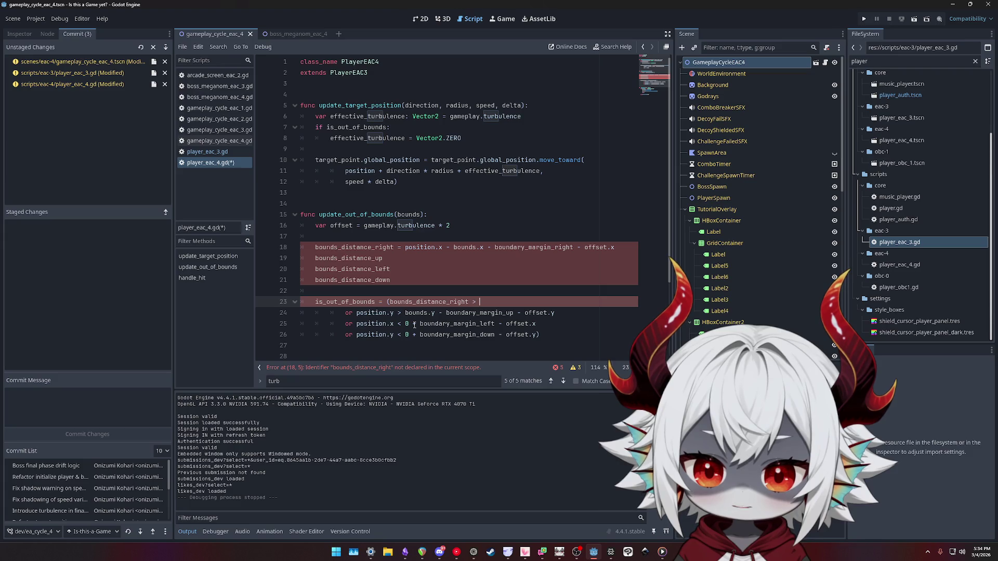
{"action": "type", "text": "> po"}
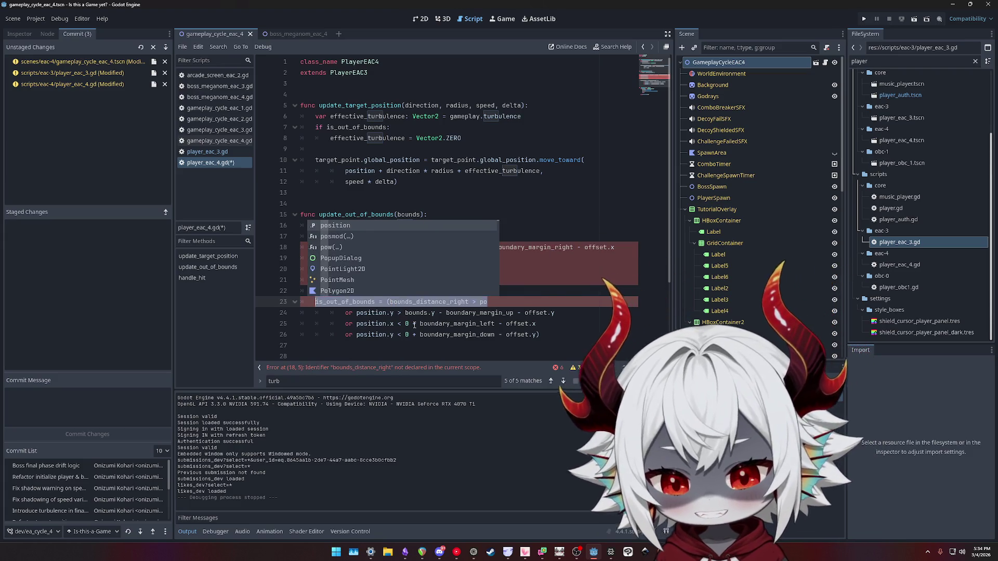
{"action": "type", "text": "0"}
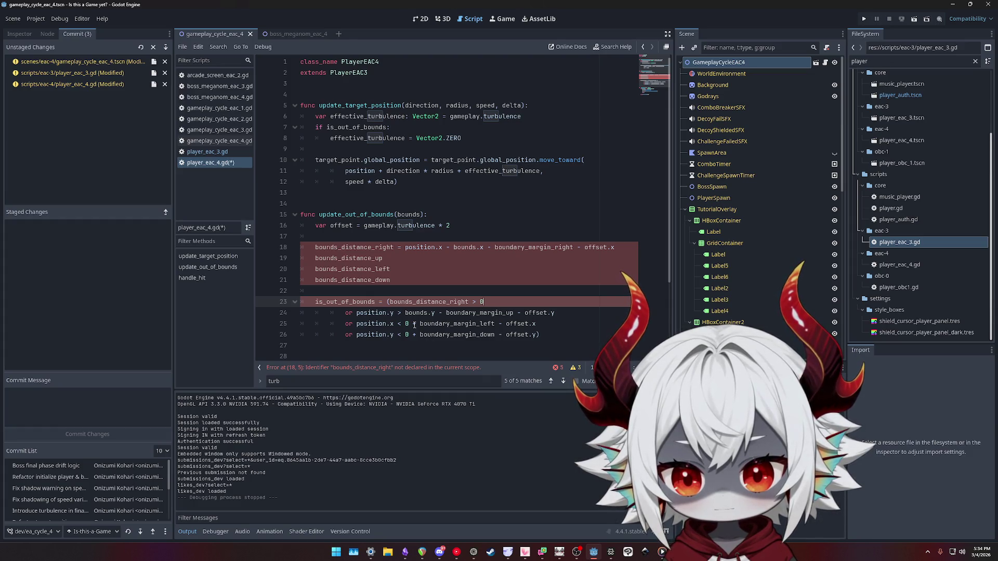
Move the up-edge bounds expression from line 24 into the bounds_distance_up line
{"action": "key", "text": "Down"}
{"action": "key", "text": "shift+End"}
{"action": "key", "text": "ctrl+c"}
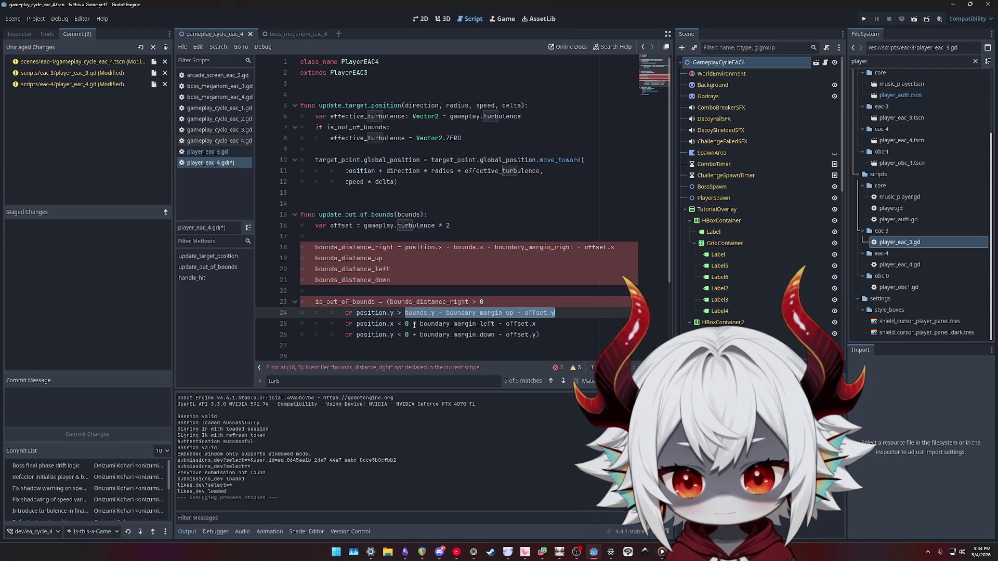
{"action": "key", "text": "Up"}
{"action": "key", "text": "Up"}
{"action": "key", "text": "Up"}
{"action": "key", "text": "ctrl+v"}
Rework the distance formulas with a position.y reference and a minus sign before bounds.y
{"action": "key", "text": "Down"}
{"action": "key", "text": "Down"}
{"action": "key", "text": "Down"}
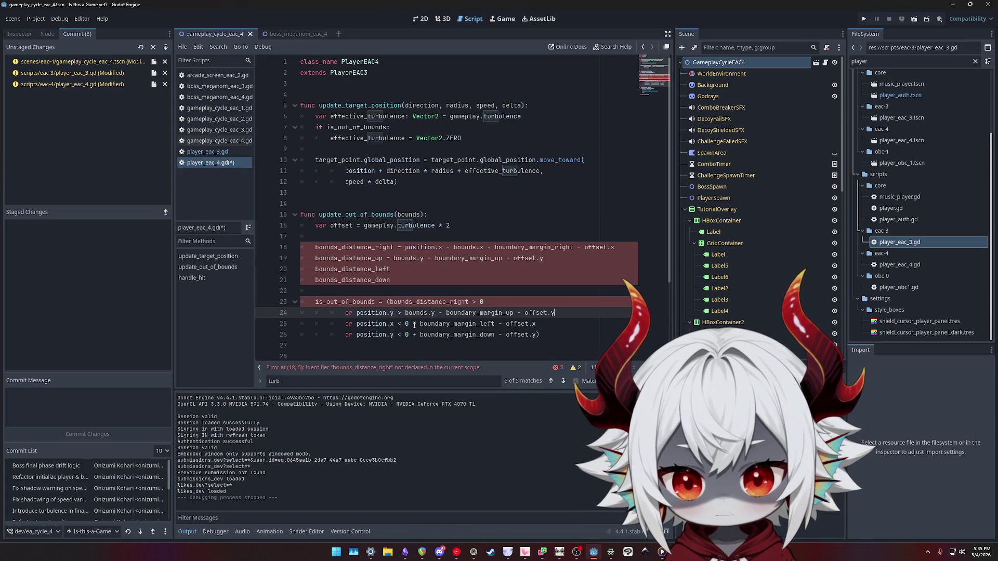
{"action": "key", "text": "ctrl+shift+Left"}
{"action": "key", "text": "ctrl+shift+Left"}
{"action": "key", "text": "ctrl+shift+Left"}
{"action": "key", "text": "Left"}
{"action": "key", "text": "ctrl+shift+Right"}
{"action": "key", "text": "Right"}
{"action": "key", "text": "Up"}
{"action": "key", "text": "Up"}
{"action": "key", "text": "Up"}
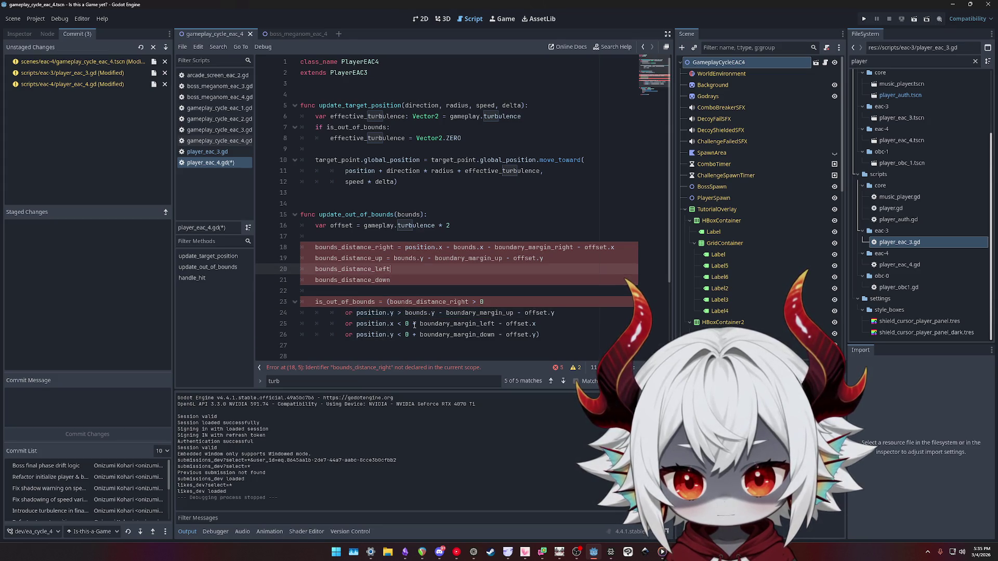
{"action": "type", "text": " = position.y"}
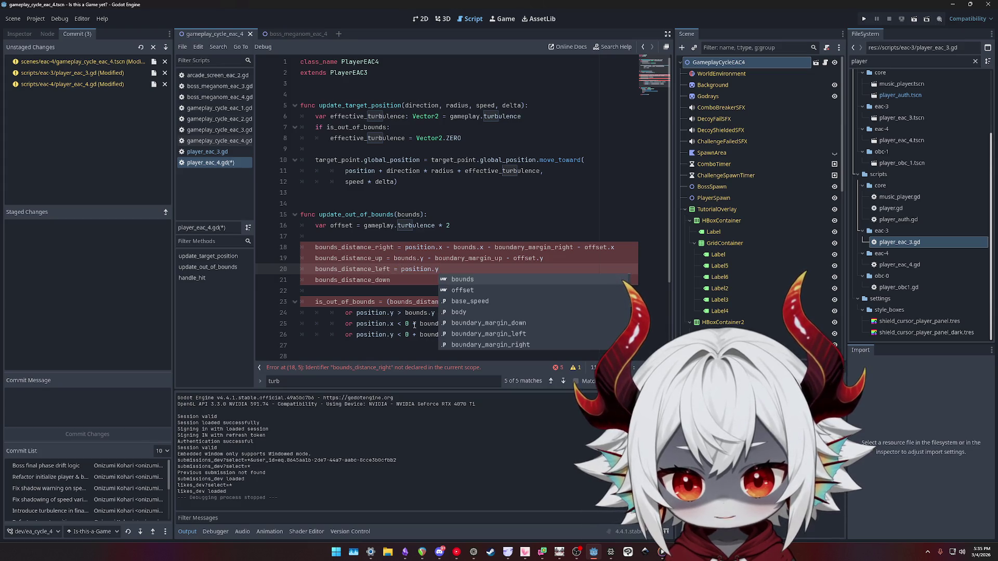
{"action": "key", "text": "BackSpace"}
{"action": "key", "text": "BackSpace"}
{"action": "key", "text": "BackSpace"}
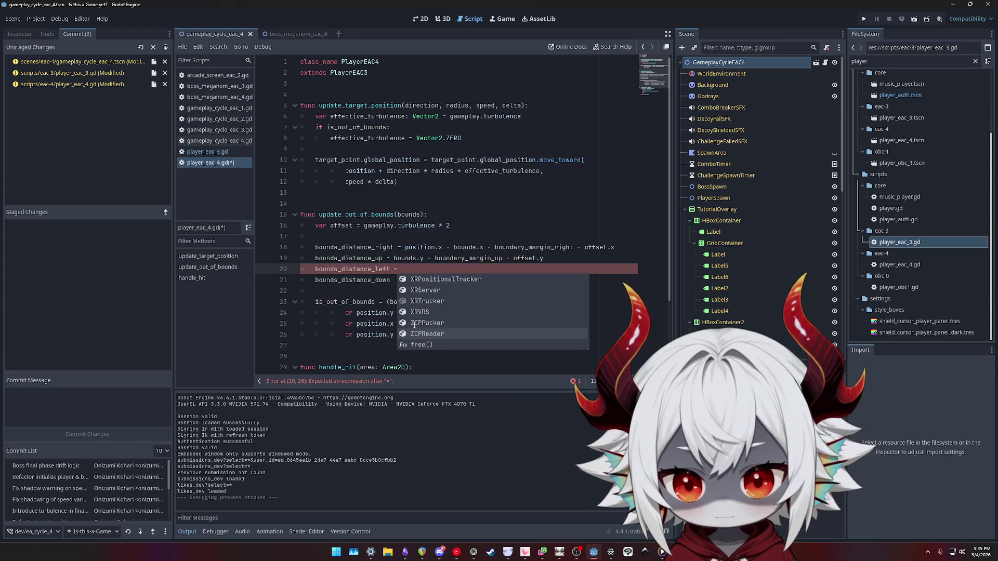
{"action": "key", "text": "Up"}
{"action": "type", "text": "-"}
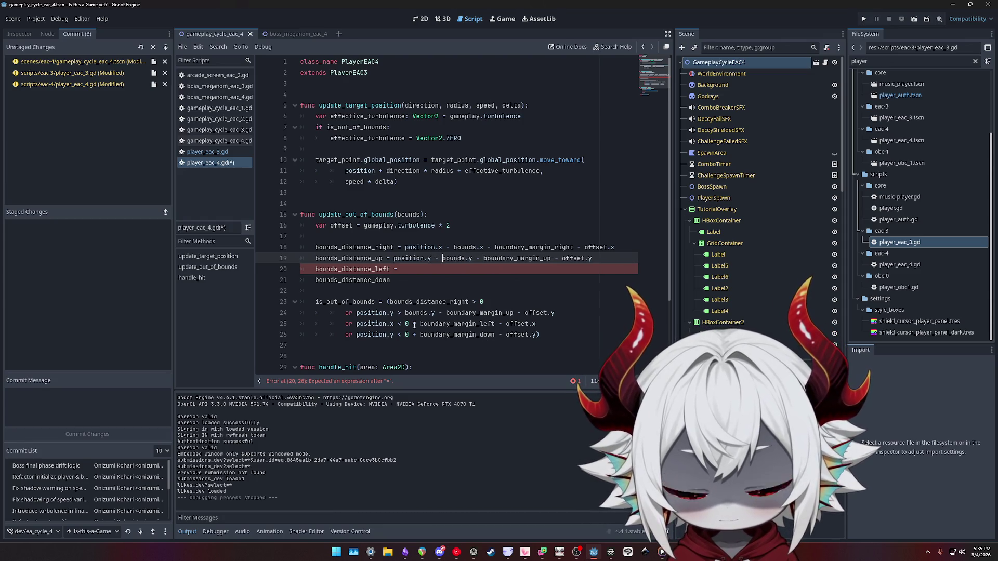
Replace the old up-edge comparison with bounds_distance_up > 0
{"action": "key", "text": "Down"}
{"action": "key", "text": "Down"}
{"action": "key", "text": "Down"}
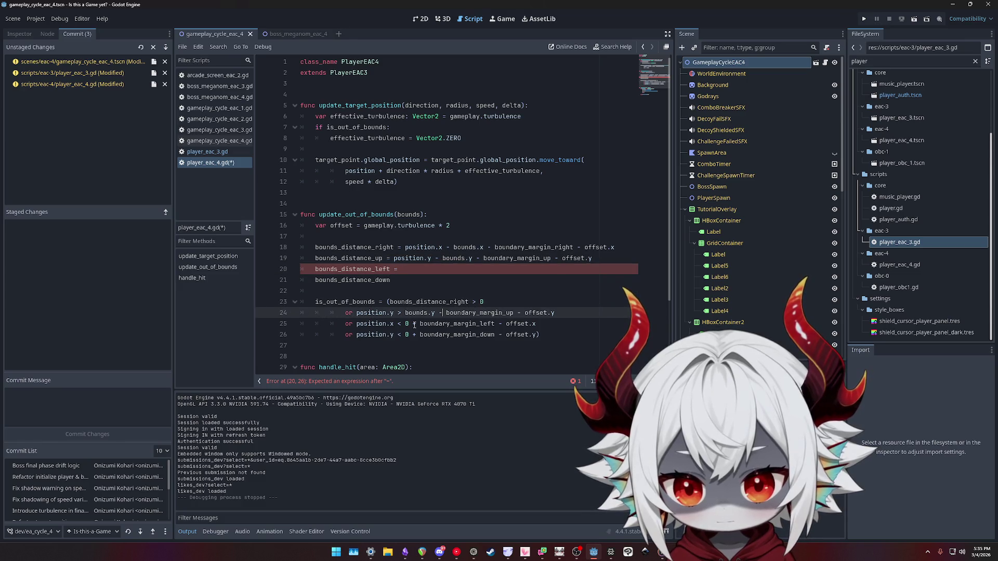
{"action": "key", "text": "ctrl+shift+Left"}
{"action": "key", "text": "ctrl+shift+Left"}
{"action": "key", "text": "ctrl+shift+Left"}
{"action": "key", "text": "BackSpace"}
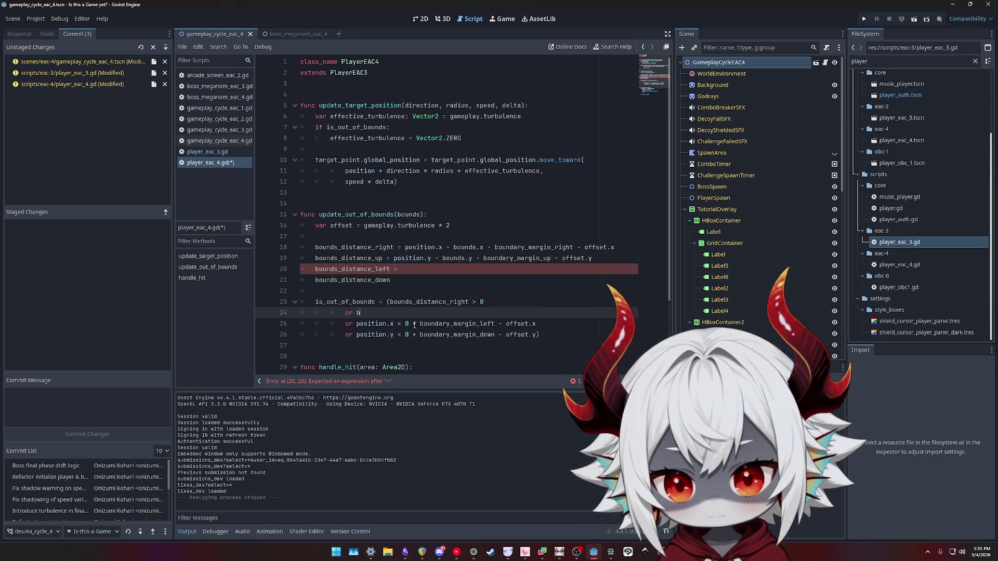
{"action": "type", "text": "bounds_distance_u"}
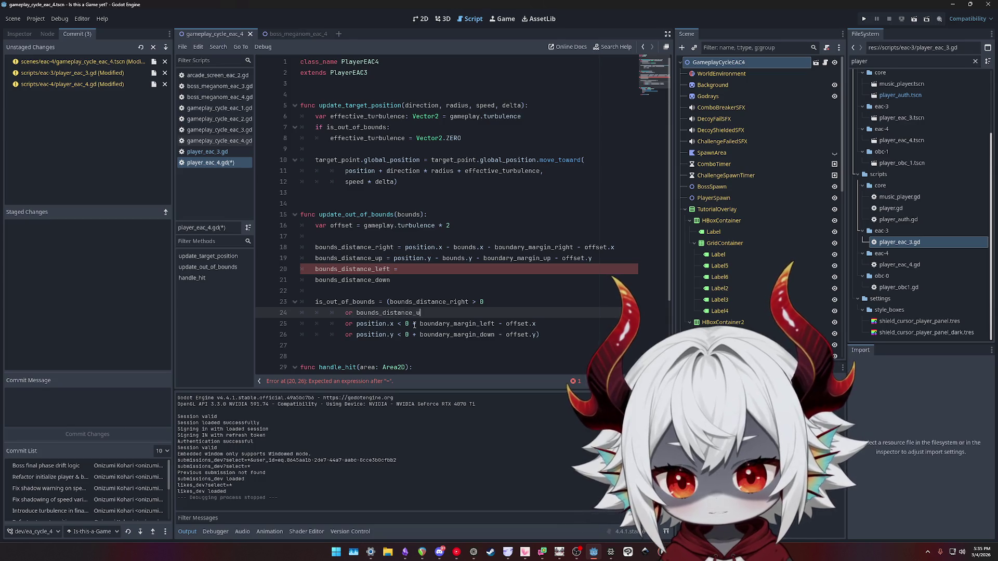
{"action": "type", "text": "p > 0"}
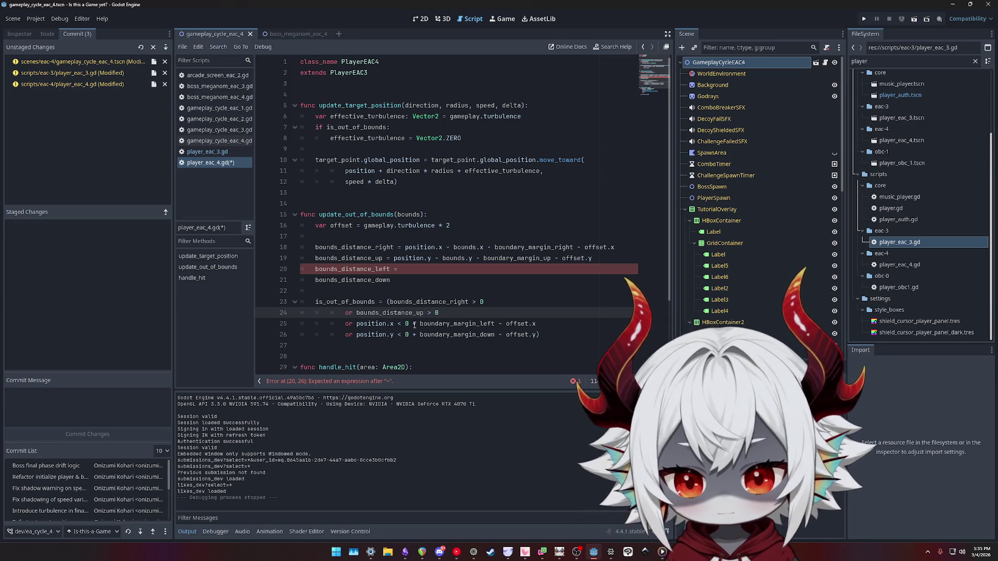
Move the left-edge comparison from line 25 into the bounds_distance_left line
{"action": "key", "text": "Up"}
{"action": "key", "text": "Up"}
{"action": "key", "text": "Up"}
{"action": "key", "text": "Down"}
{"action": "key", "text": "Down"}
{"action": "key", "text": "Down"}
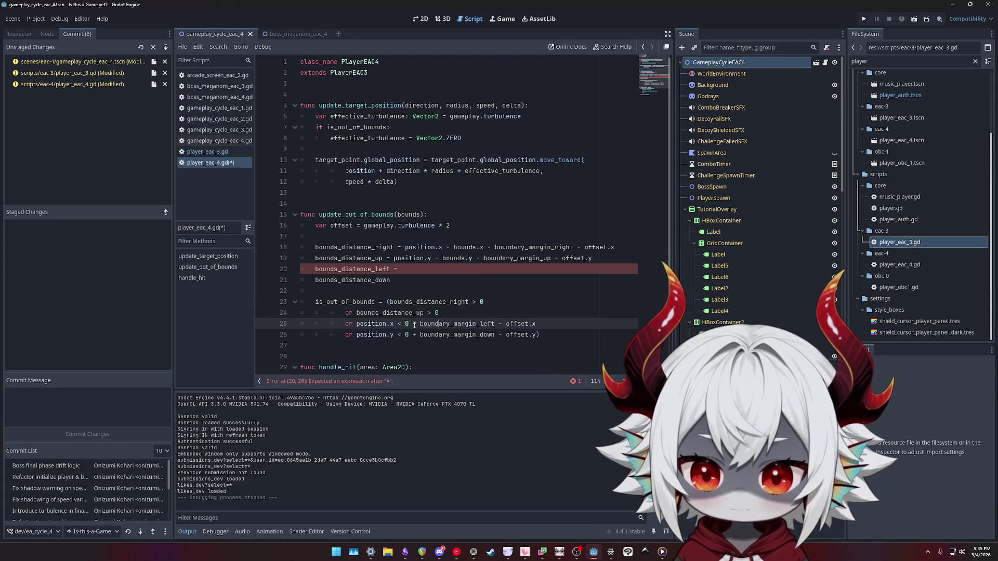
{"action": "key", "text": "shift+End"}
{"action": "key", "text": "ctrl+c"}
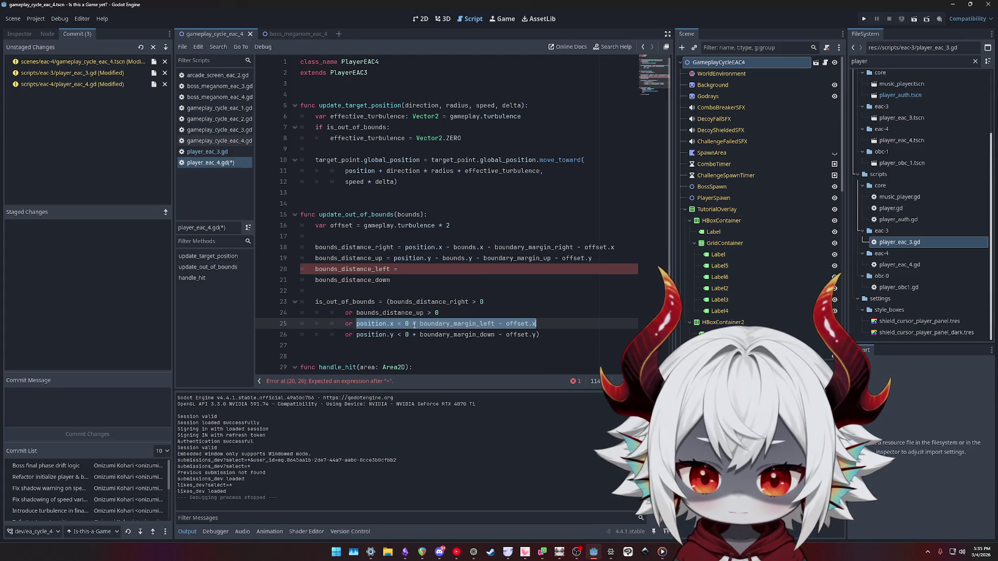
{"action": "key", "text": "Up"}
{"action": "key", "text": "Up"}
{"action": "key", "text": "Up"}
{"action": "key", "text": "ctrl+v"}
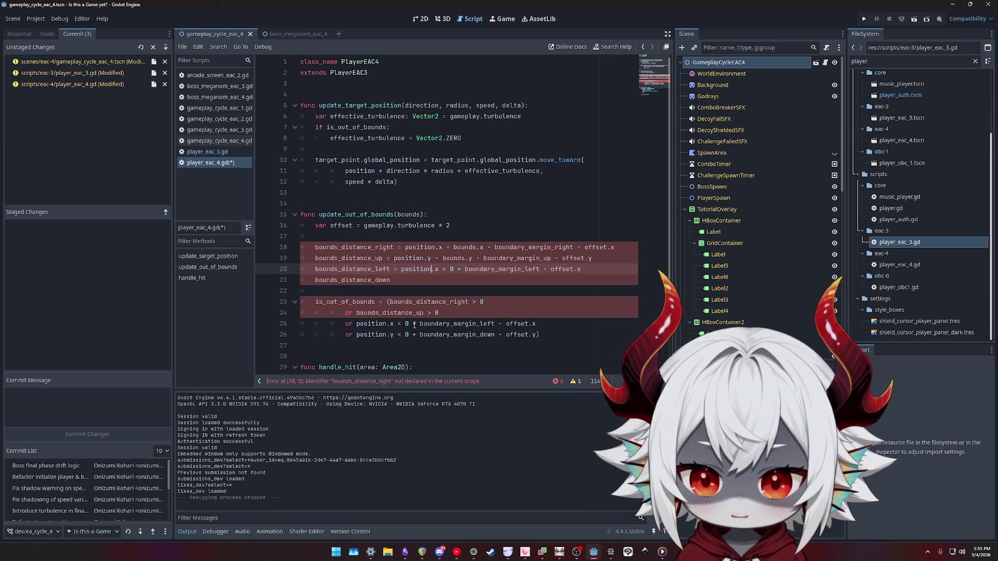
{"action": "key", "text": "Right"}
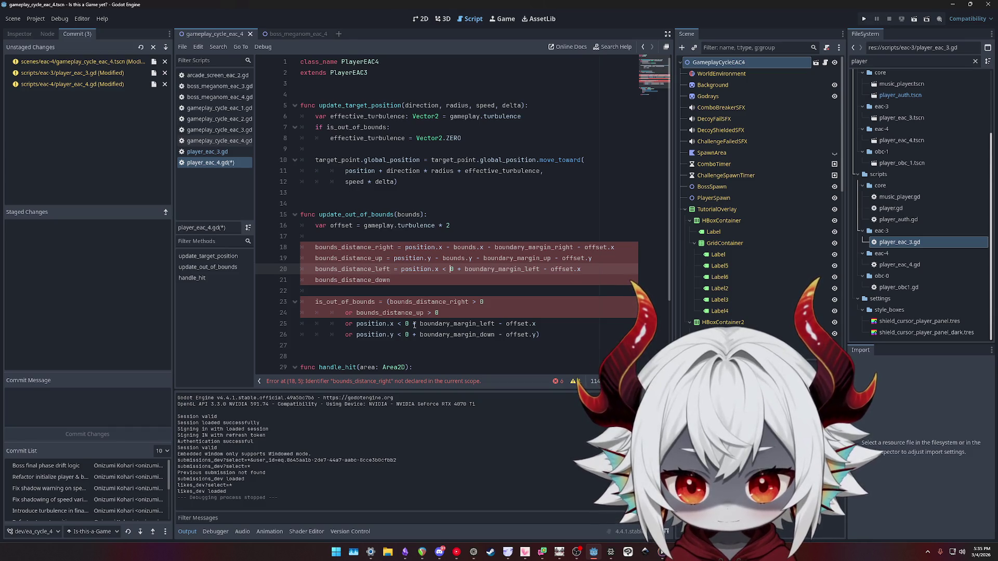
Delete the leftover '0 +' from the bounds_distance_left line and select its '<' sign
{"action": "key", "text": "shift+Right"}
{"action": "key", "text": "shift+Right"}
{"action": "key", "text": "shift+Right"}
{"action": "key", "text": "Delete"}
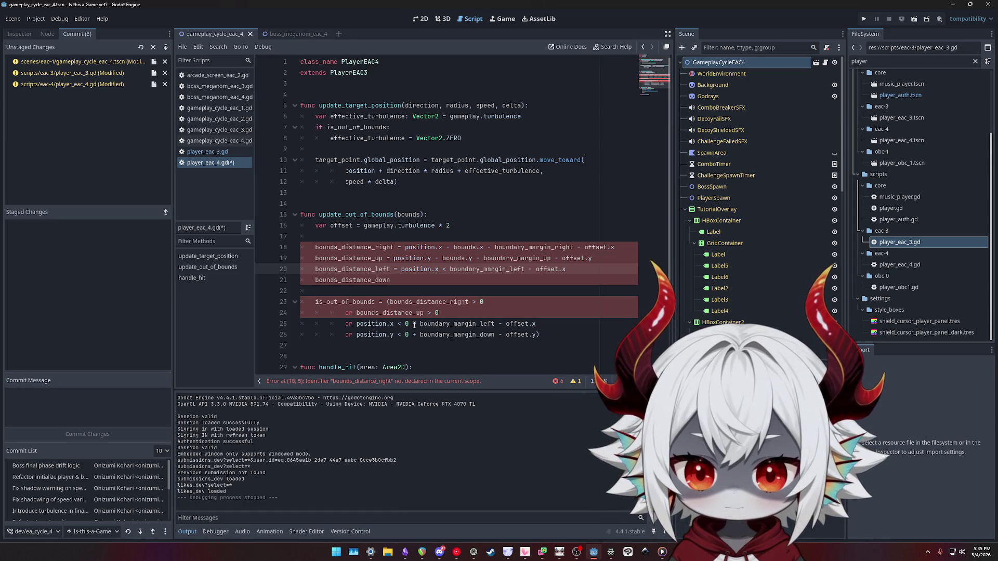
{"action": "key", "text": "ctrl+shift+Right"}
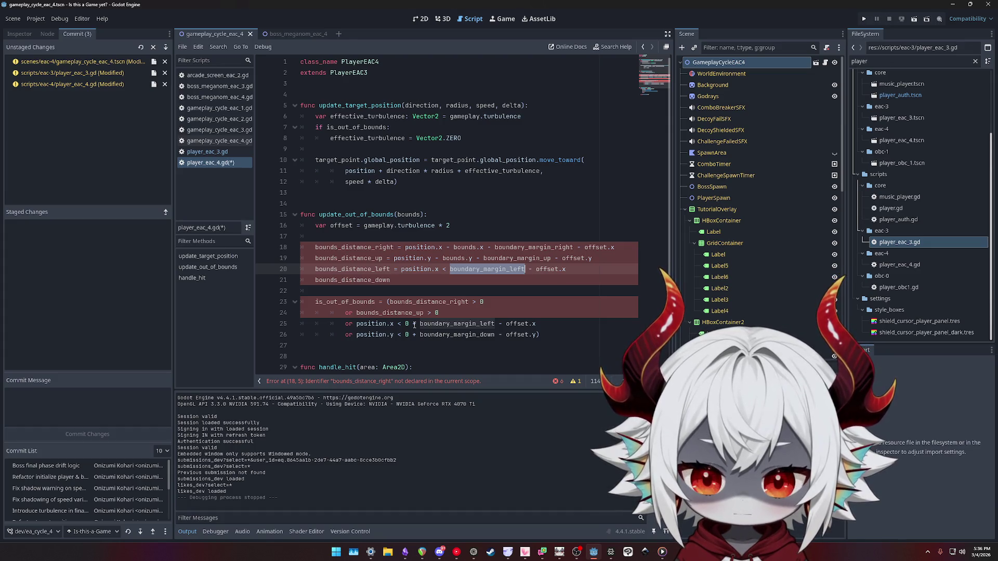
{"action": "key", "text": "Left"}
{"action": "key", "text": "Left"}
{"action": "key", "text": "shift+Left"}
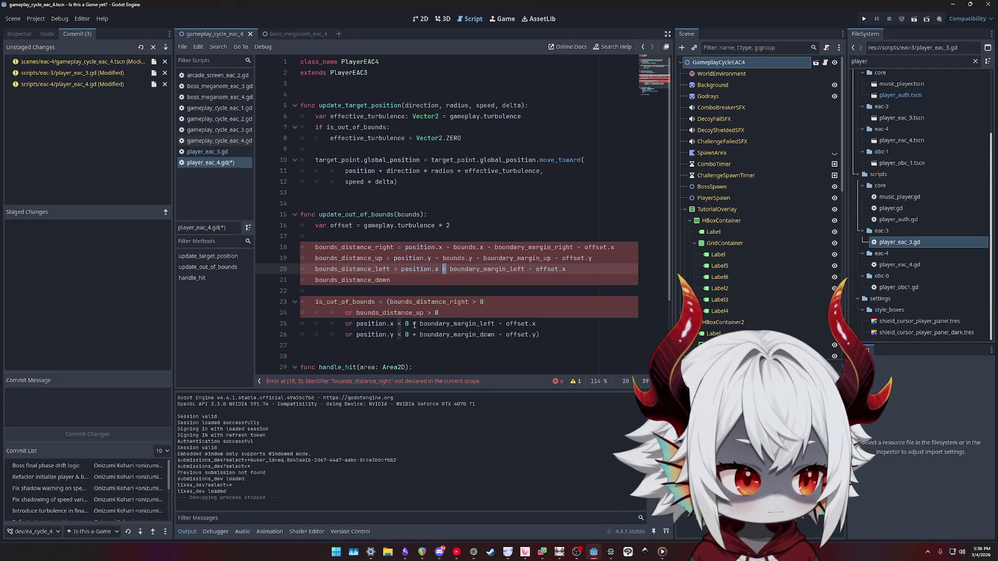
Change line 20's '<' to '+' and make the left check test bounds_distance_left < 0
{"action": "type", "text": "+"}
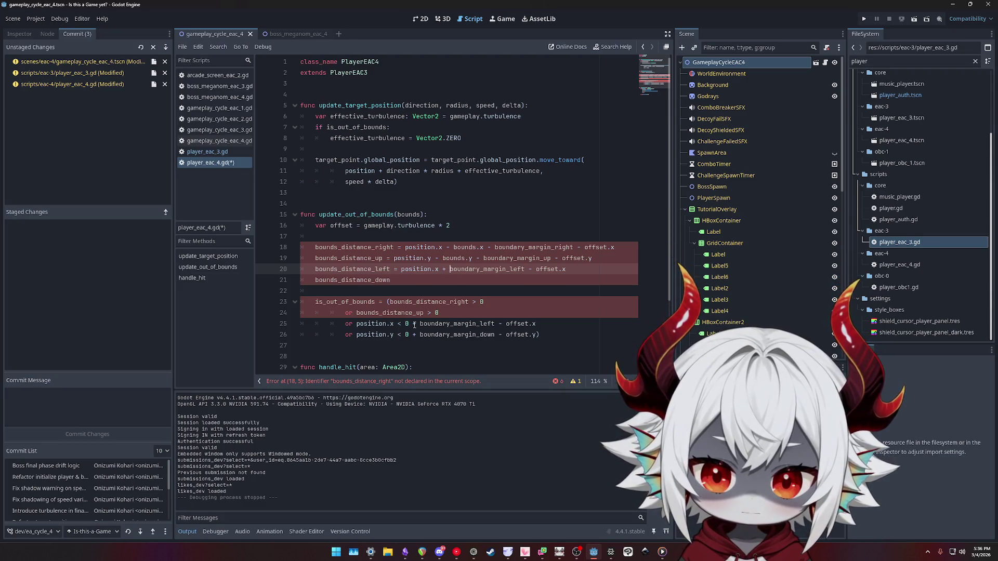
{"action": "key", "text": "Down"}
{"action": "key", "text": "Down"}
{"action": "key", "text": "Down"}
{"action": "key", "text": "End"}
{"action": "key", "text": "shift+Left"}
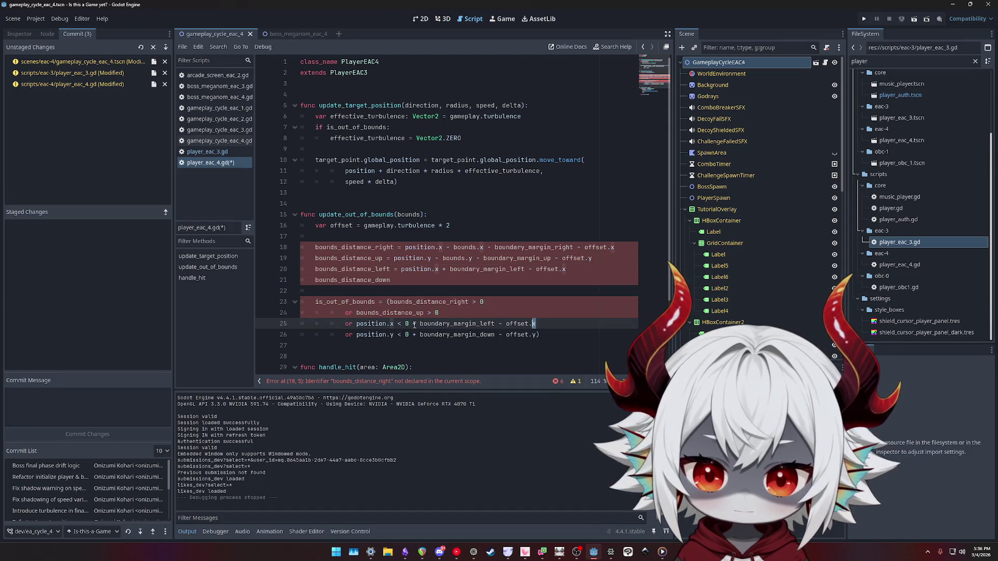
{"action": "key", "text": "ctrl+shift+Left"}
{"action": "key", "text": "ctrl+shift+Left"}
{"action": "key", "text": "ctrl+shift+Left"}
{"action": "type", "text": "bounds"}
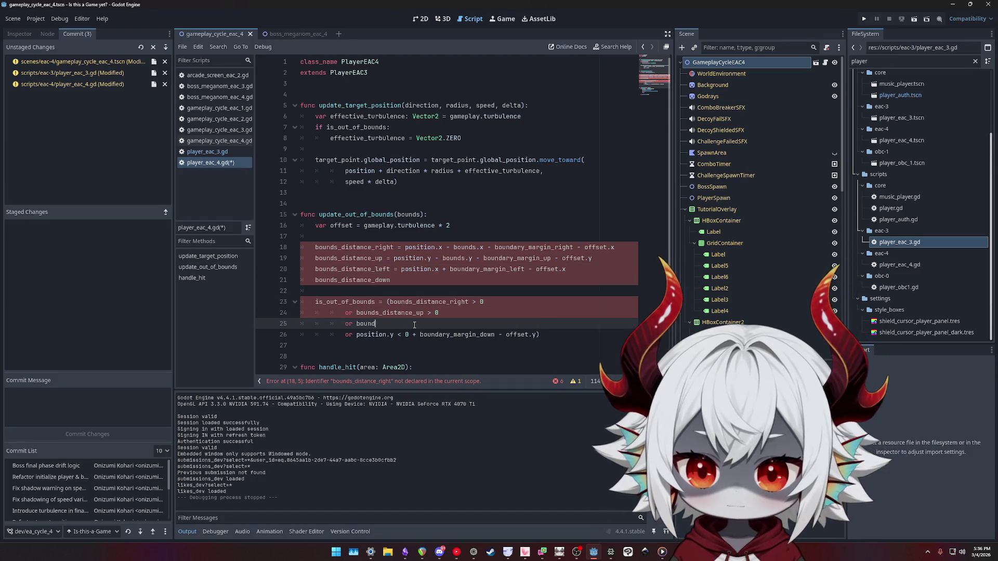
{"action": "key", "text": "BackSpace"}
{"action": "key", "text": "BackSpace"}
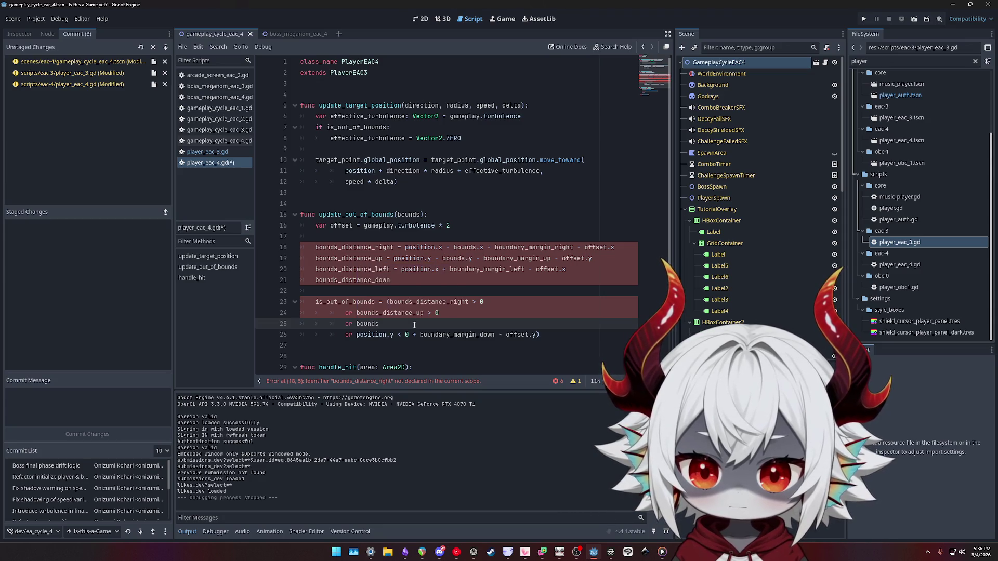
{"action": "type", "text": "ds_distanc"}
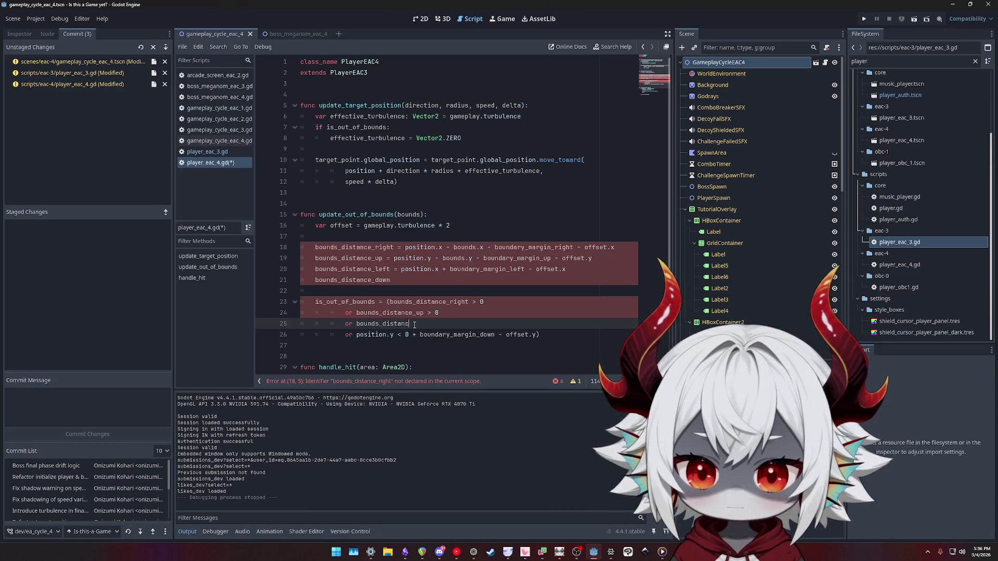
{"action": "type", "text": "e_left < 0"}
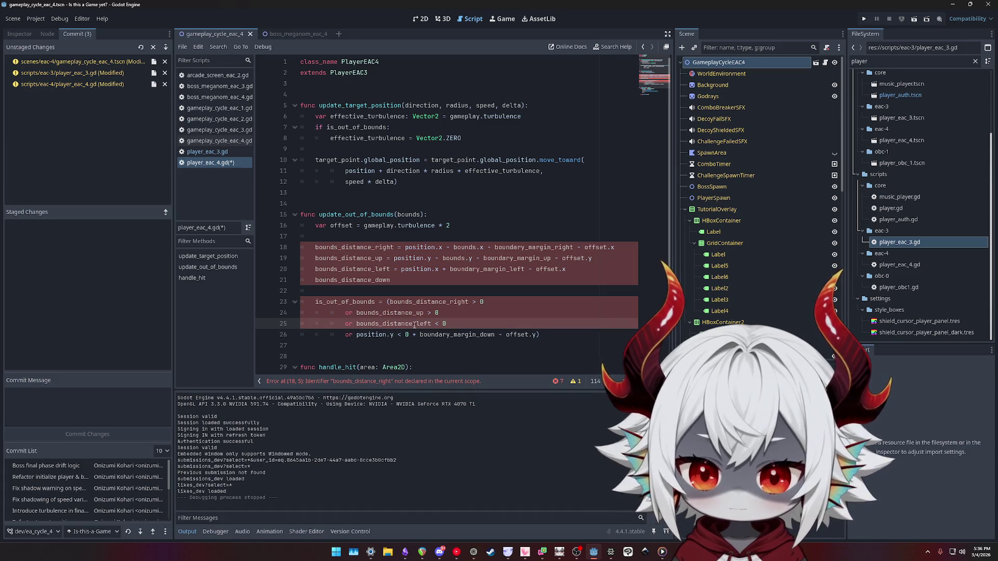
Declare the four bounds_distance lines 18–21 as 'var' with ': float' types using multiple carets
{"action": "left_click", "coordinate": [401, 279]}
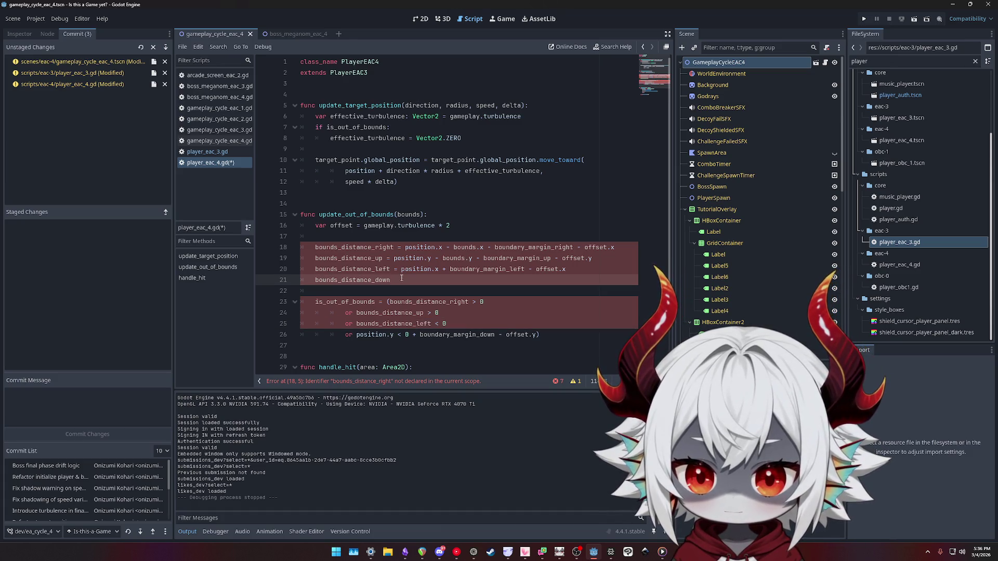
{"action": "left_click_drag", "start_coordinate": [315, 248], "coordinate": [316, 280]}
{"action": "type", "text": "var"}
{"action": "key", "text": "ctrl+Right"}
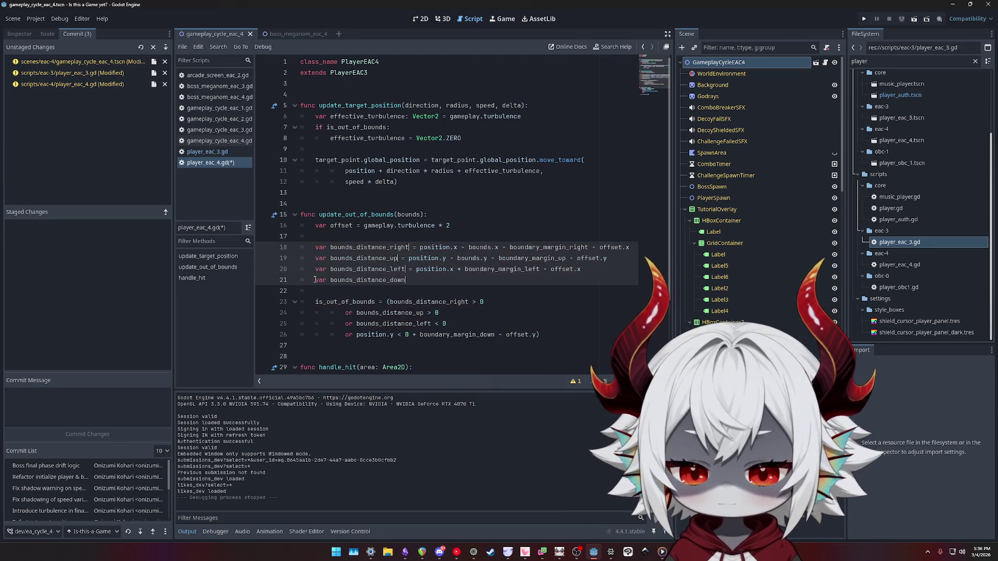
{"action": "type", "text": ": float"}
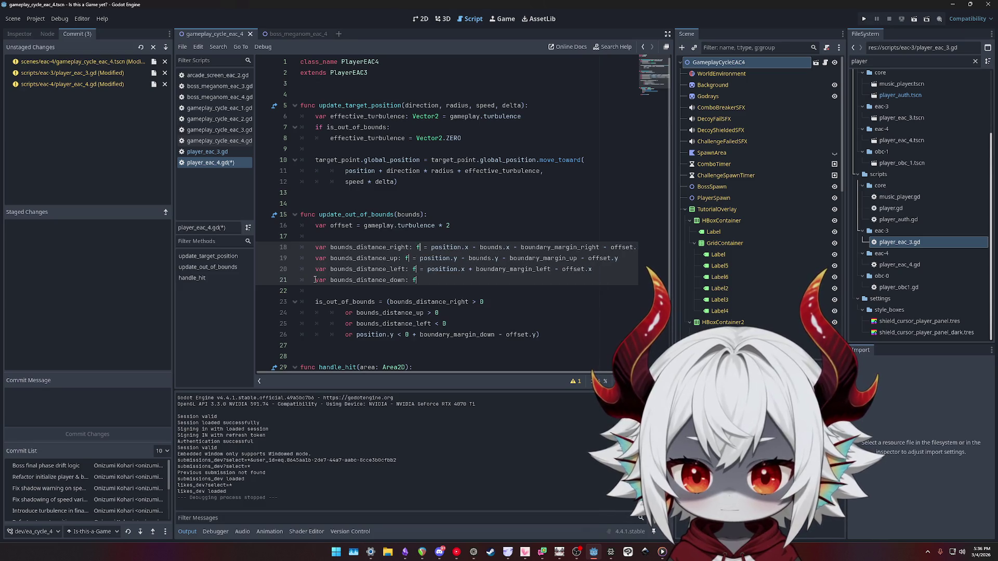
{"action": "key", "text": "BackSpace"}
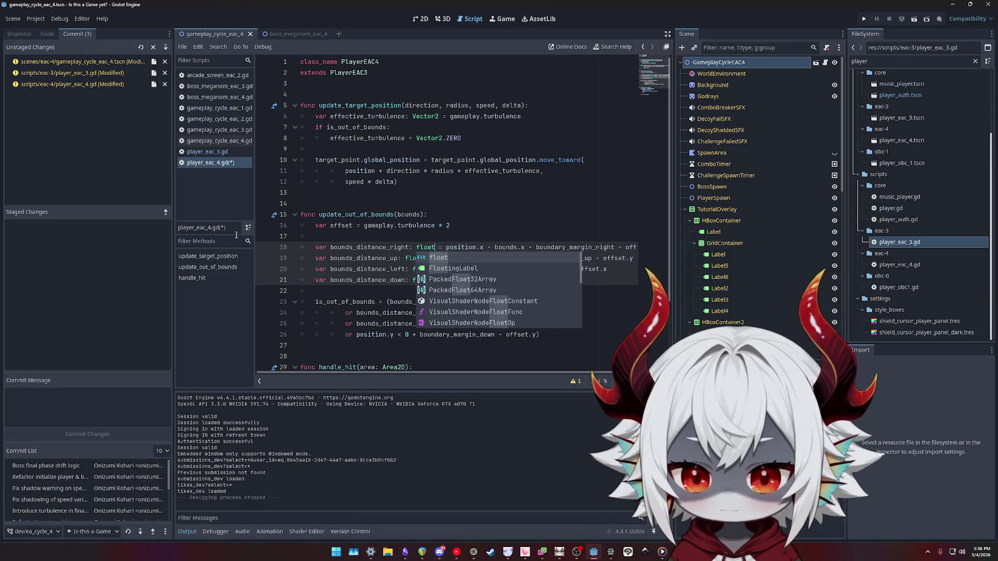
Define bounds_distance_down on line 21 from the old downward comparison's expression
{"action": "left_click", "coordinate": [376, 258]}
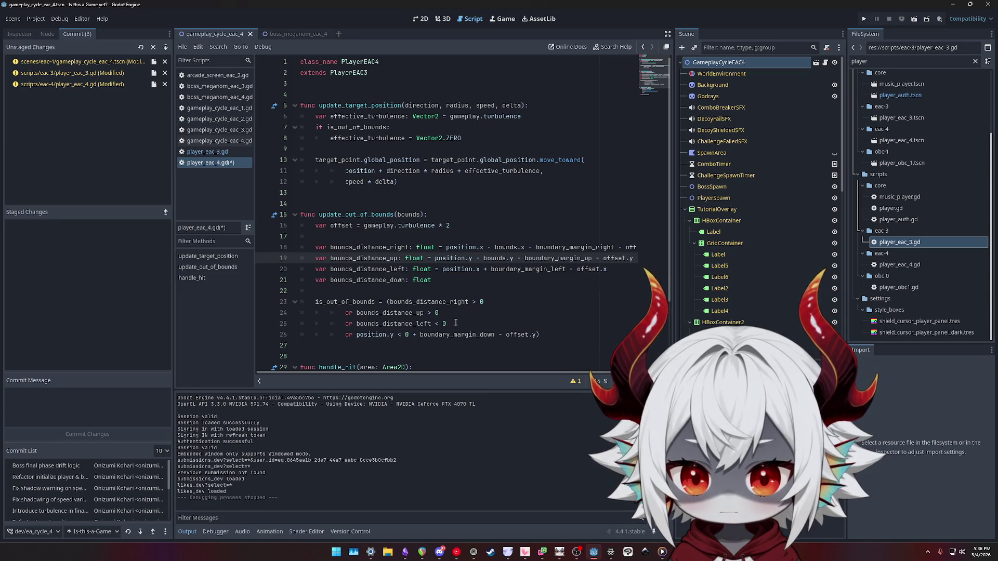
{"action": "left_click", "coordinate": [535, 335]}
{"action": "left_click_drag", "start_coordinate": [536, 334], "coordinate": [356, 335]}
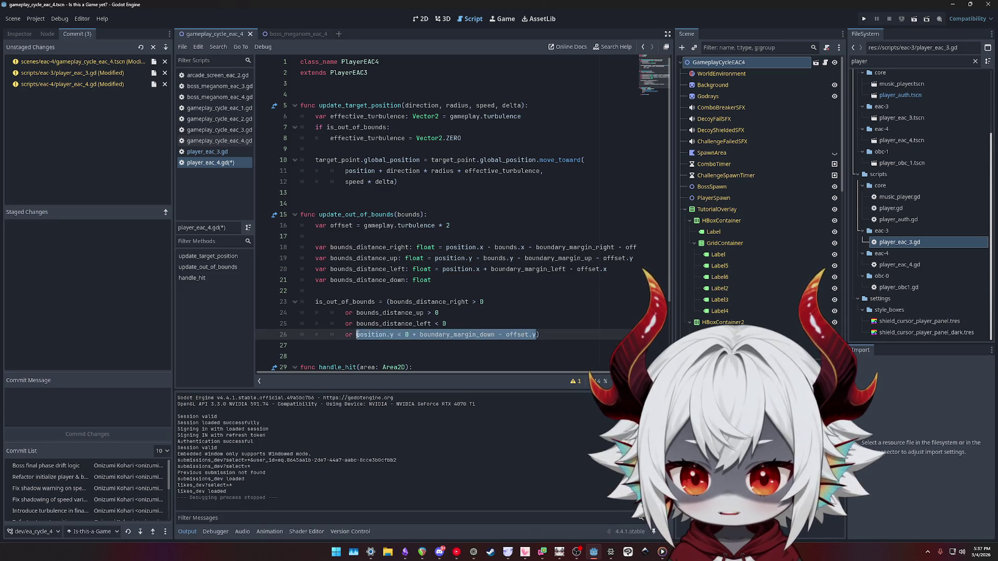
{"action": "key", "text": "ctrl+c"}
{"action": "left_click", "coordinate": [443, 277]}
{"action": "type", "text": "="}
{"action": "key", "text": "ctrl+v"}
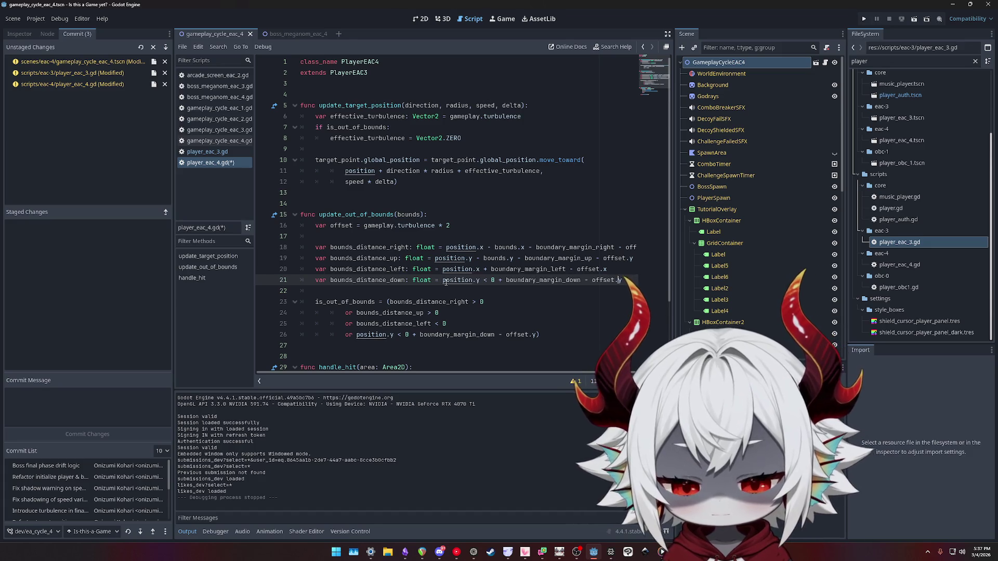
{"action": "key", "text": "BackSpace"}
{"action": "key", "text": "BackSpace"}
{"action": "key", "text": "BackSpace"}
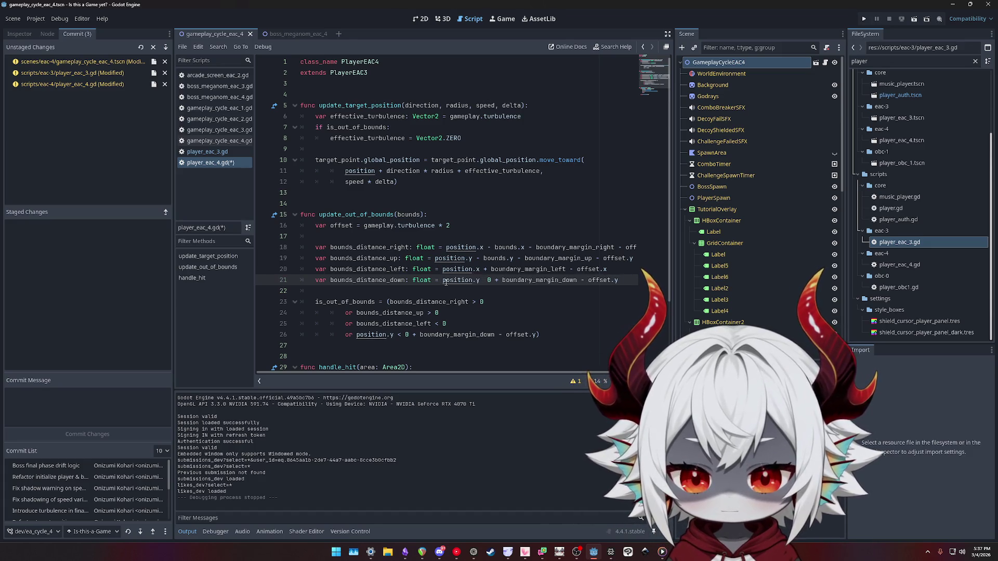
{"action": "key", "text": "BackSpace"}
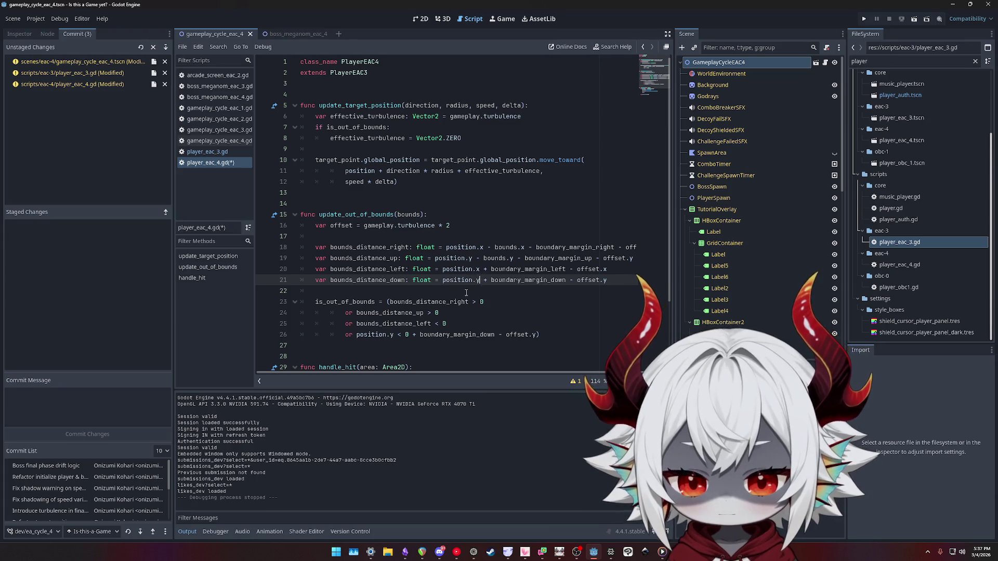
Replace the down check on line 26 with bounds_distance_down < 0
{"action": "double_click", "coordinate": [369, 279]}
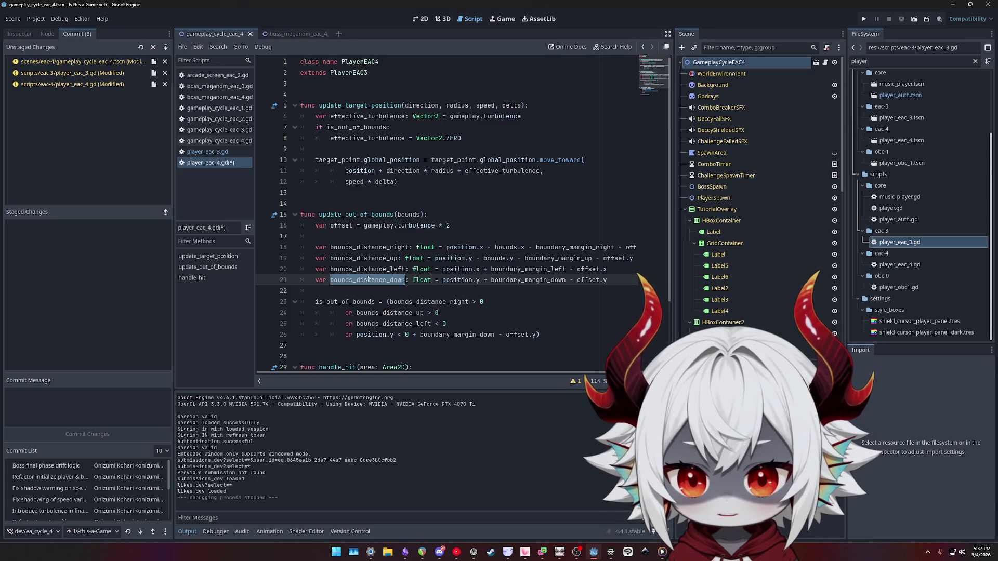
{"action": "left_click", "coordinate": [356, 334]}
{"action": "key", "text": "shift+End"}
{"action": "key", "text": "shift+Left"}
{"action": "key", "text": "ctrl+v"}
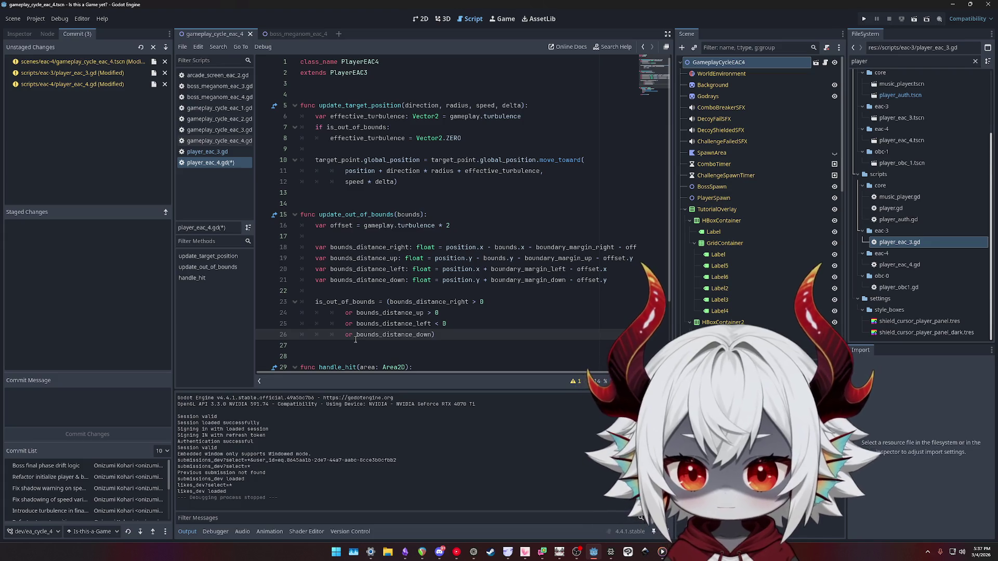
{"action": "type", "text": "< 0"}
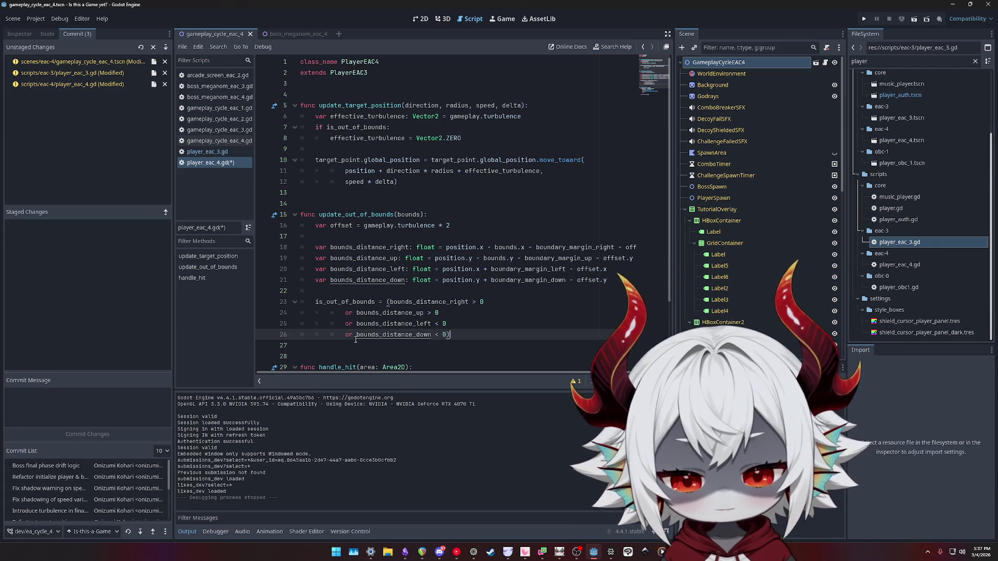
Save player_eac_4.gd and run the game
{"action": "key", "text": "ctrl+s"}
{"action": "left_click", "coordinate": [465, 336]}
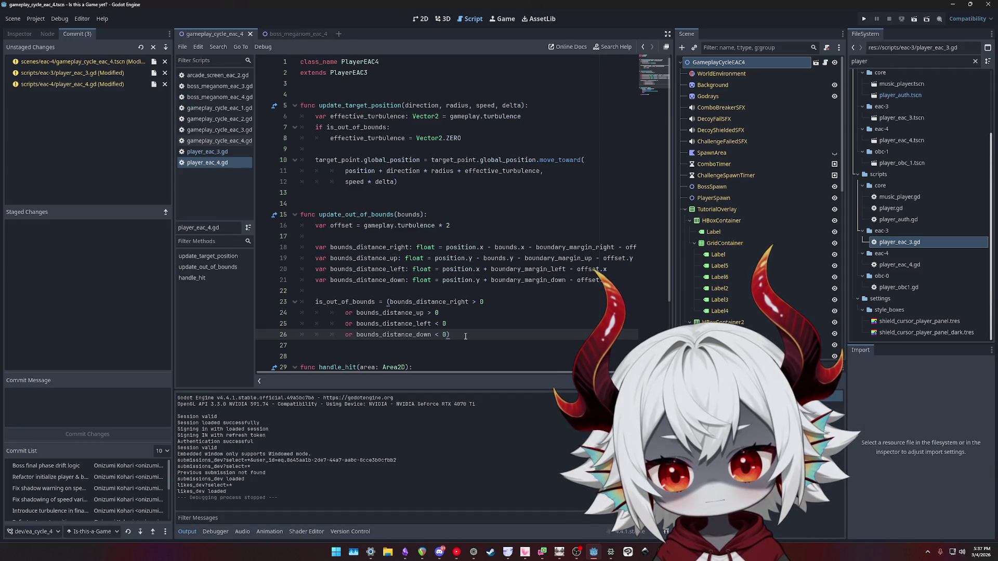
{"action": "left_click", "coordinate": [864, 19]}
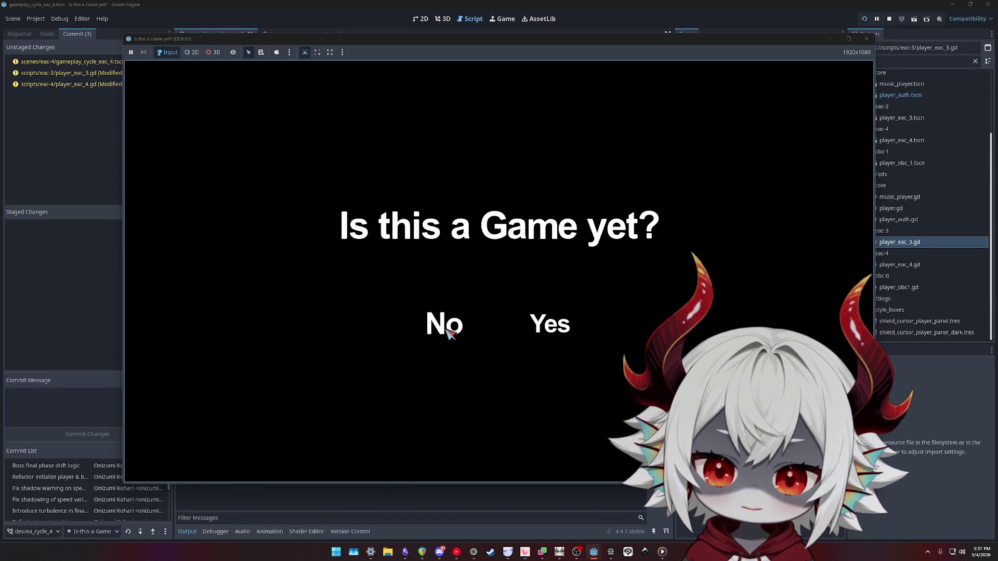
Decline the game's first prompt and start a round from the title screen
{"action": "left_click", "coordinate": [448, 332]}
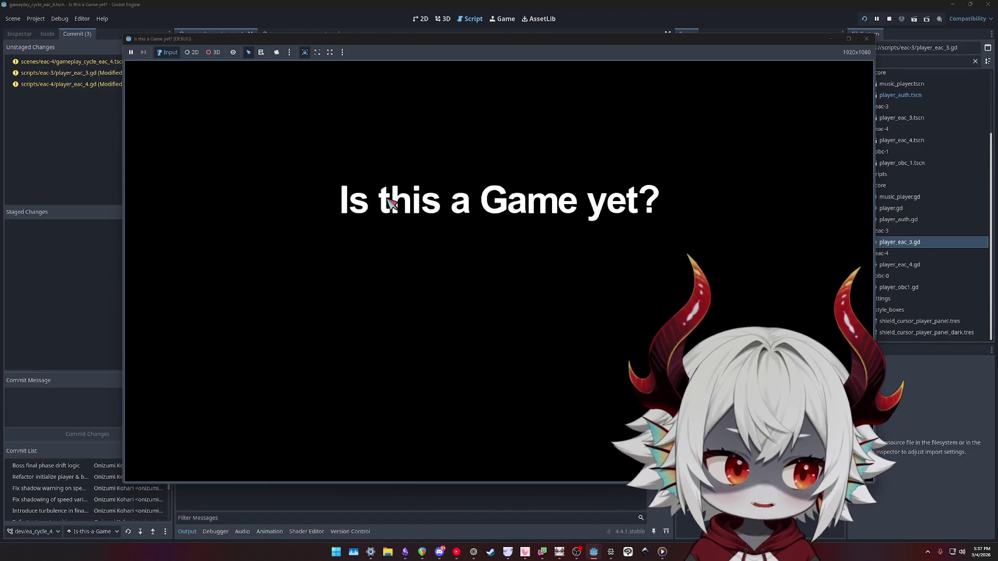
{"action": "left_click", "coordinate": [492, 243]}
{"action": "left_click", "coordinate": [492, 247]}
Fly the ship with WASD along the bottom, left, top and right edges until Game Over
{"action": "key", "text": "a"}
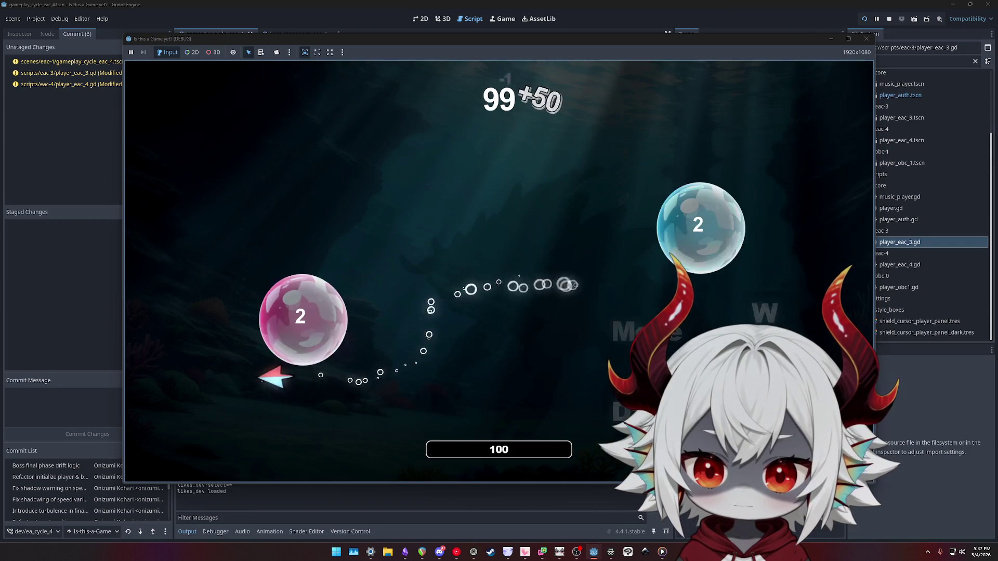
{"action": "key", "text": "a"}
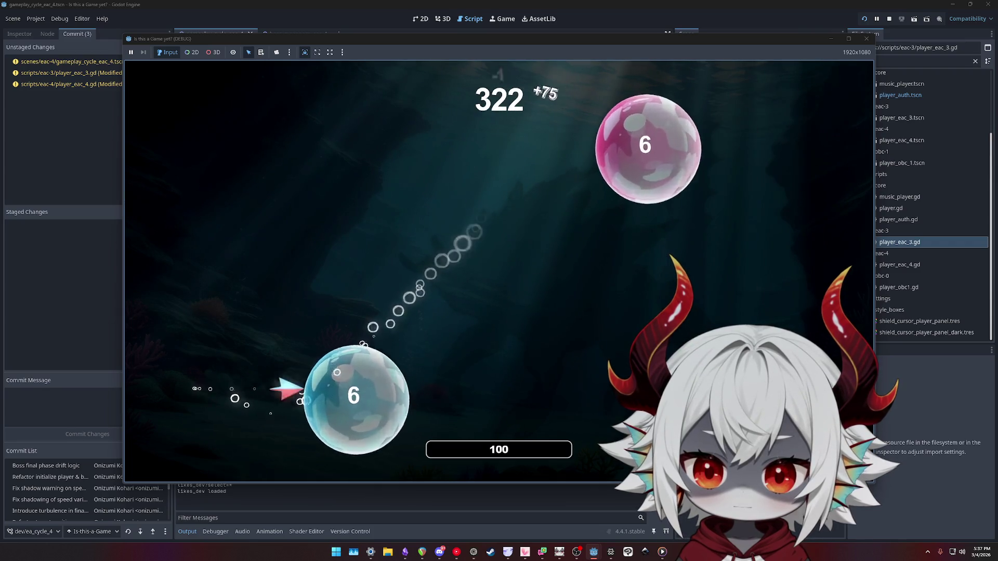
{"action": "key", "text": "a"}
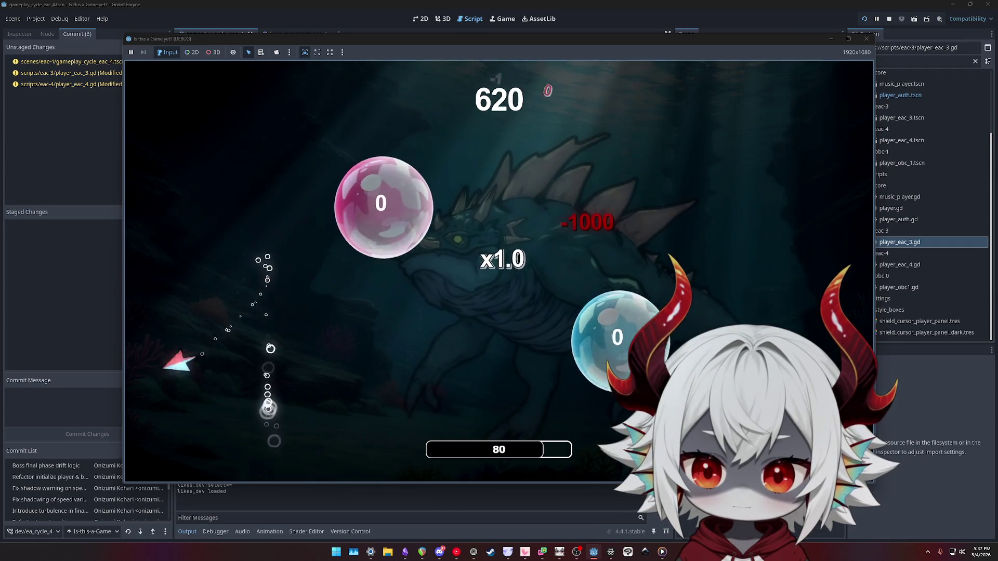
{"action": "key", "text": "d"}
{"action": "key", "text": "d"}
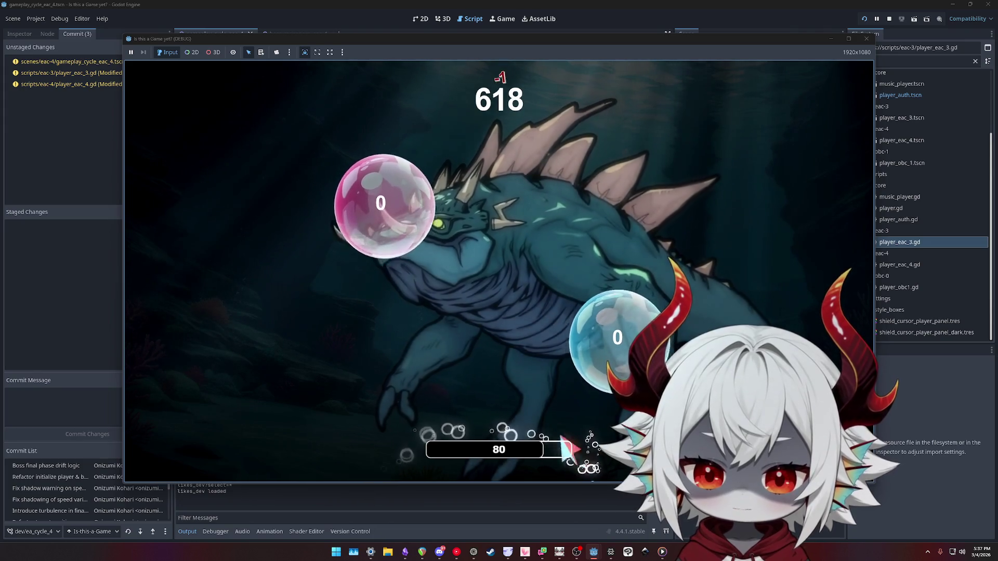
{"action": "key", "text": "w"}
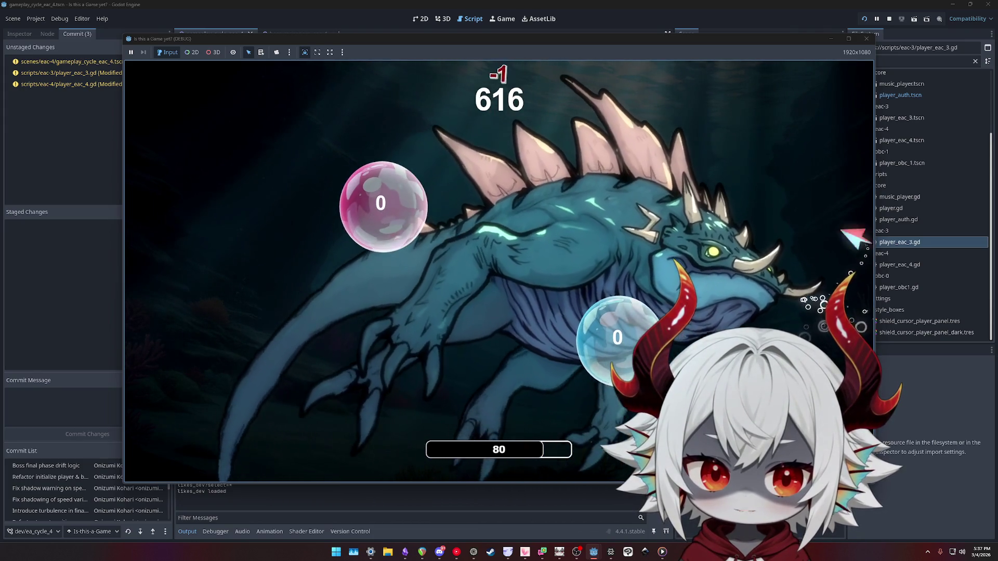
{"action": "key", "text": "a"}
{"action": "key", "text": "s"}
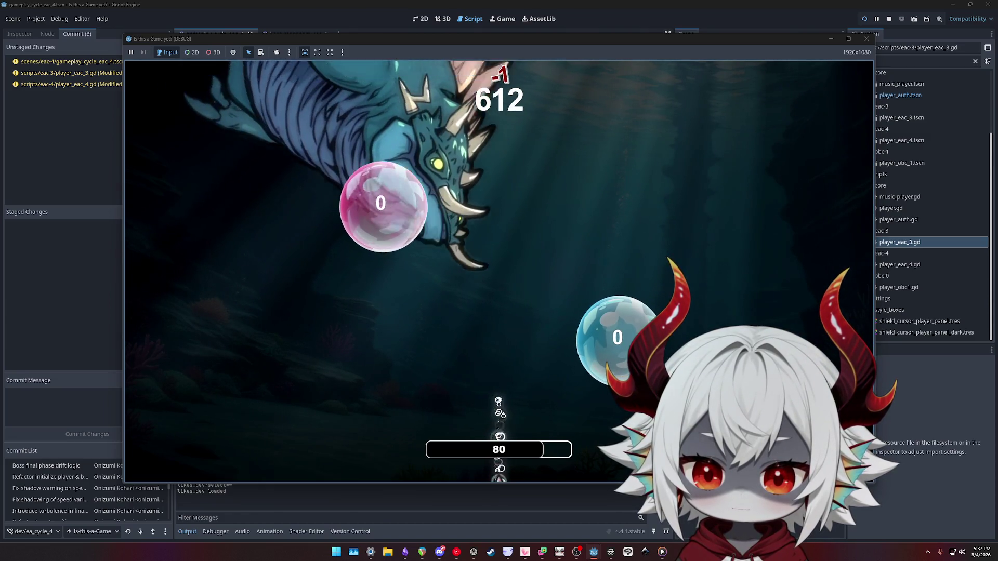
{"action": "key", "text": "a"}
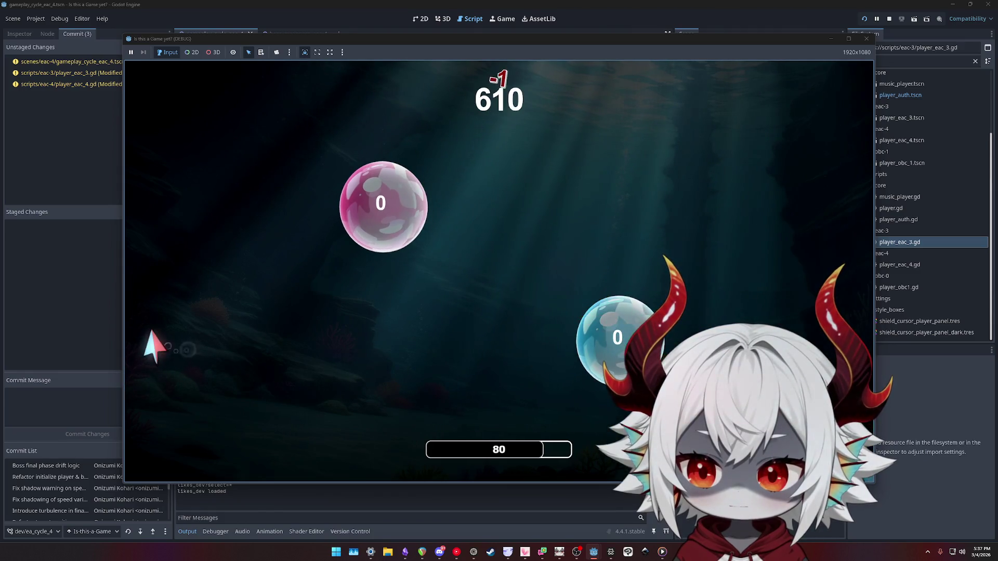
{"action": "key", "text": "w"}
{"action": "key", "text": "d"}
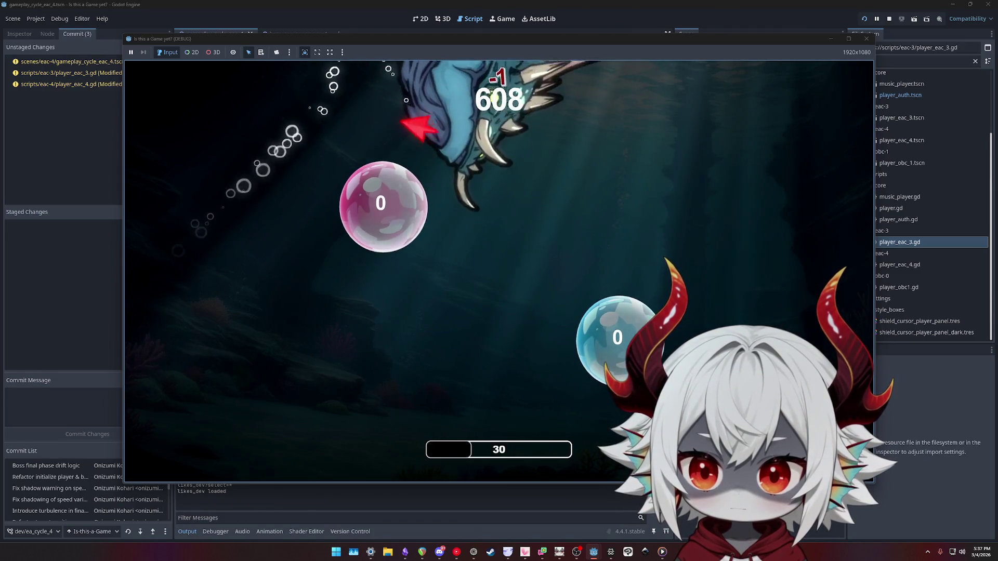
{"action": "key", "text": "s"}
{"action": "key", "text": "w"}
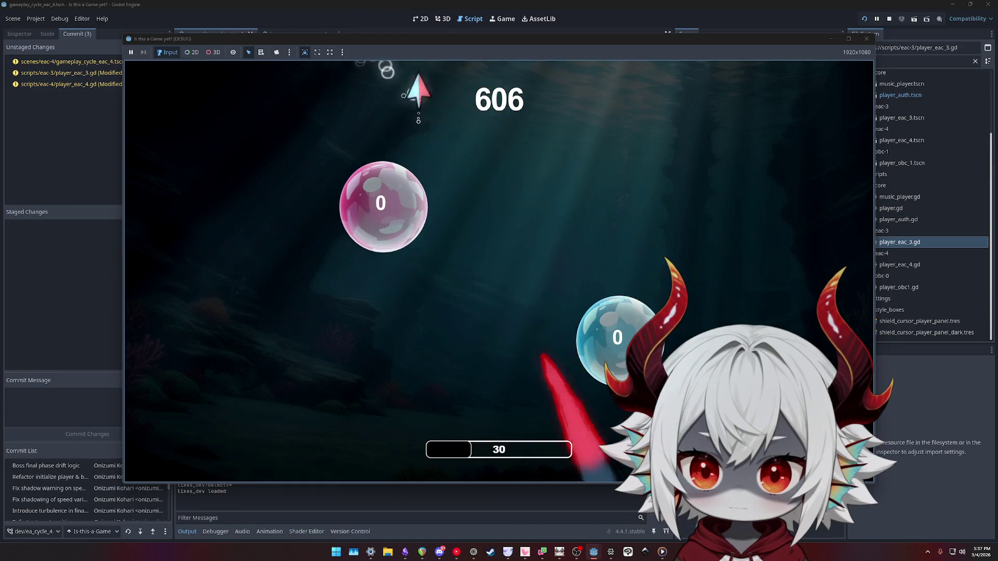
{"action": "key", "text": "a"}
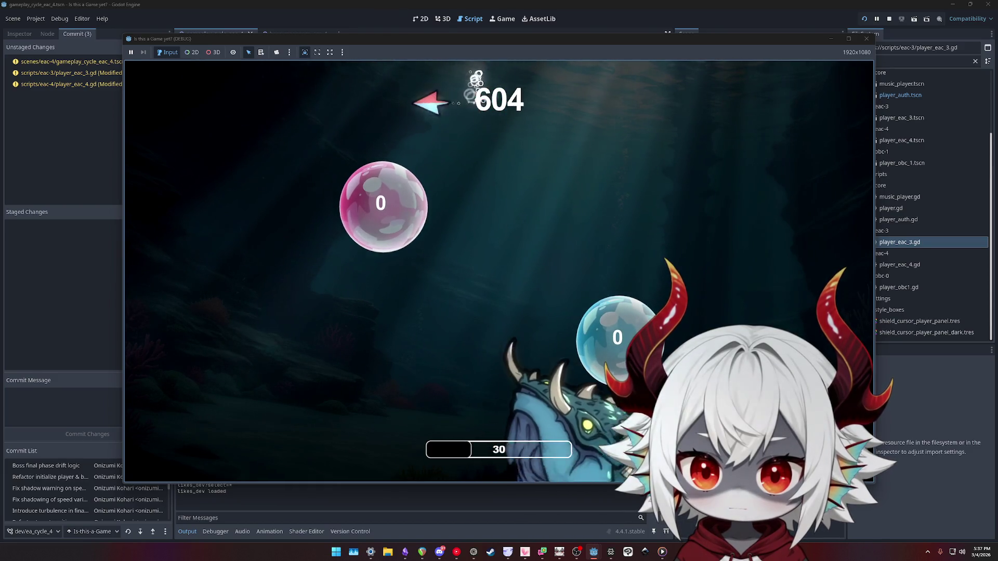
{"action": "key", "text": "s"}
{"action": "key", "text": "d"}
{"action": "key", "text": "d"}
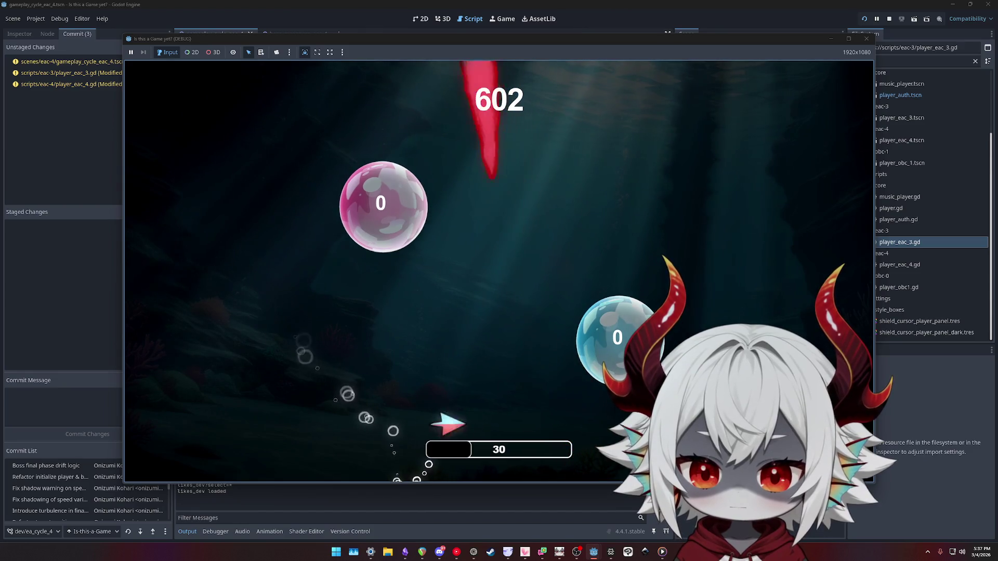
{"action": "key", "text": "w"}
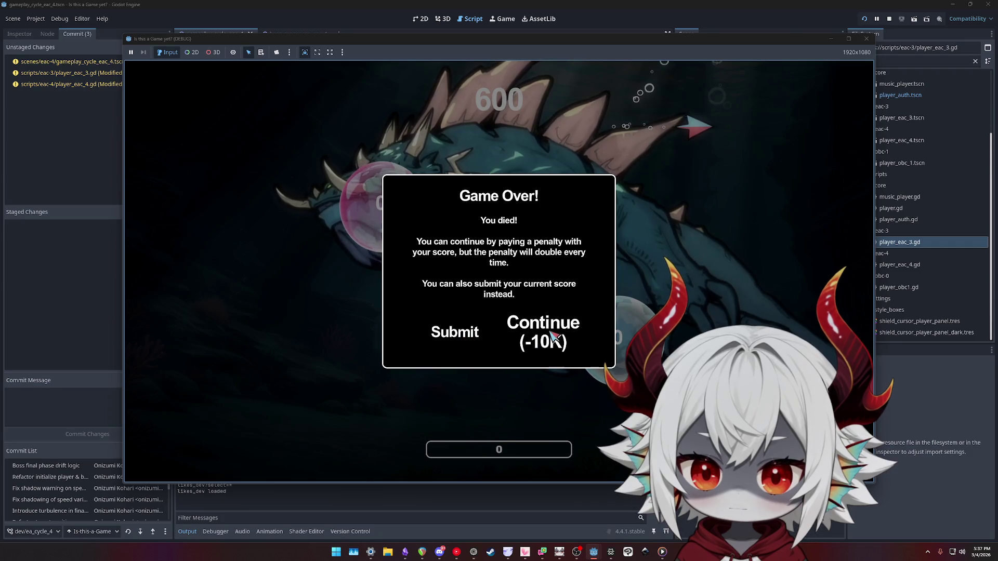
Continue with the -10K penalty and push the ship past the left edge
{"action": "left_click", "coordinate": [543, 333]}
{"action": "key", "text": "a"}
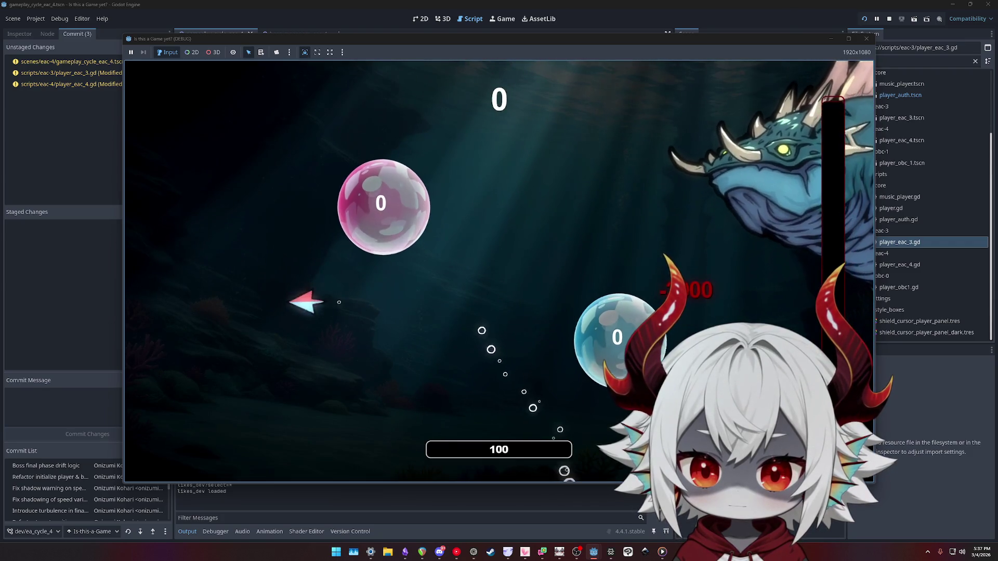
{"action": "key", "text": "d"}
{"action": "key", "text": "s"}
Sweep the ship along the bottom, then back and forth against the top edge
{"action": "key", "text": "d"}
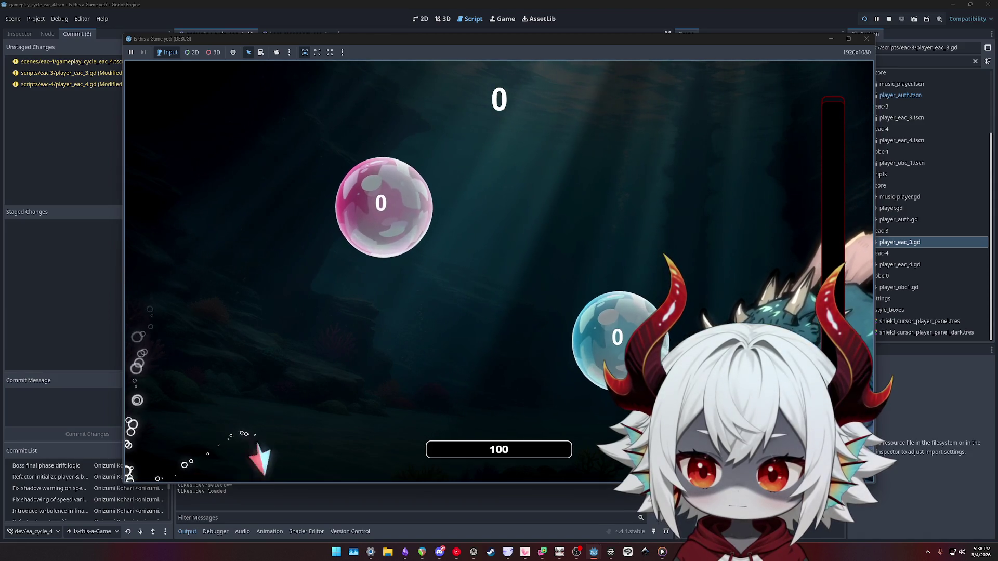
{"action": "key", "text": "a"}
{"action": "key", "text": "w"}
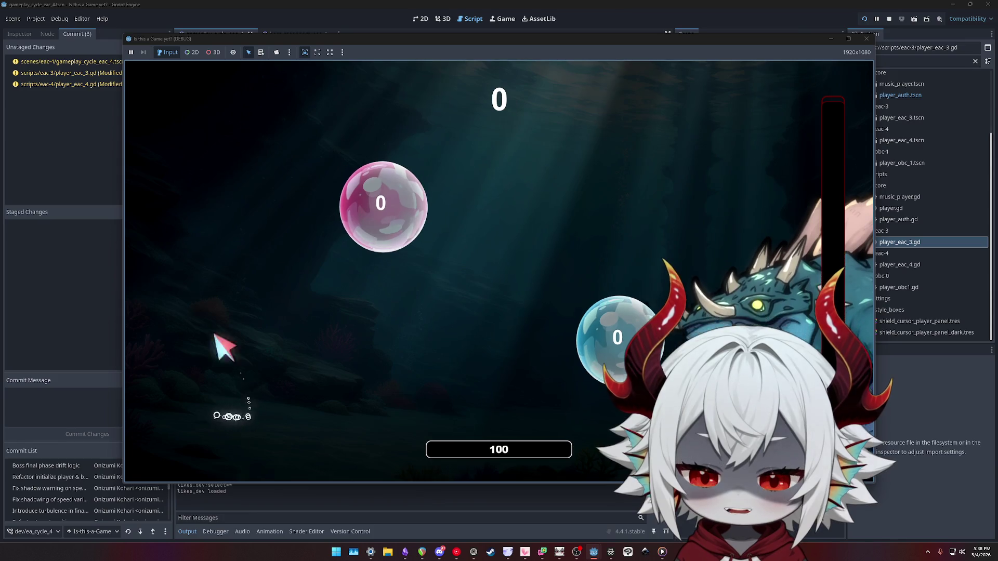
{"action": "key", "text": "d"}
{"action": "key", "text": "a"}
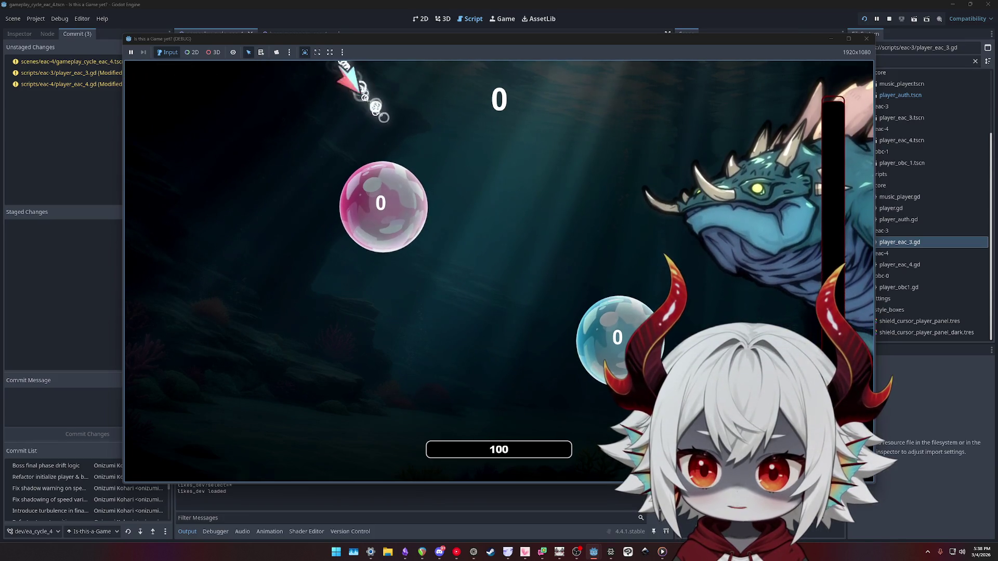
{"action": "key", "text": "s"}
{"action": "key", "text": "a"}
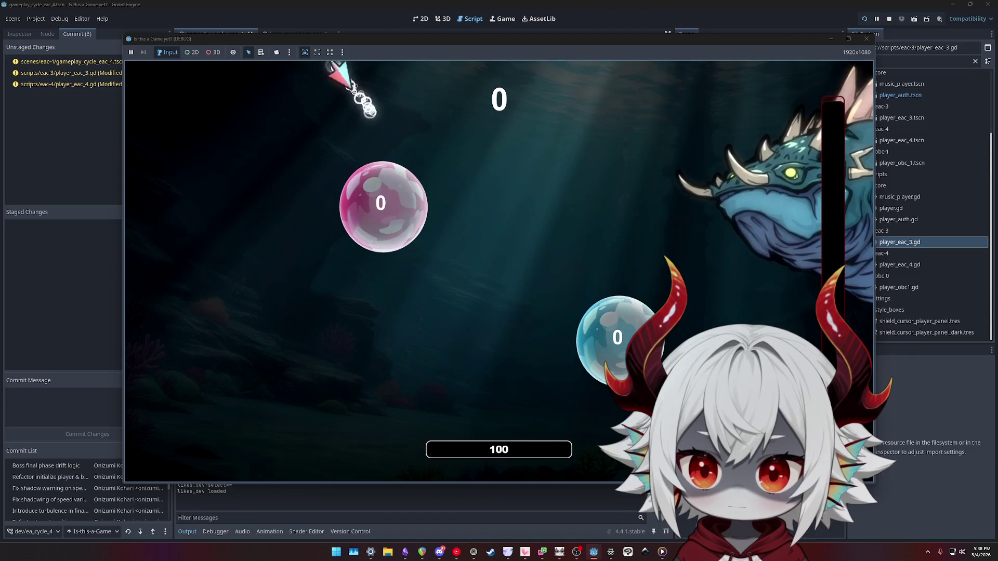
{"action": "key", "text": "d"}
{"action": "key", "text": "d"}
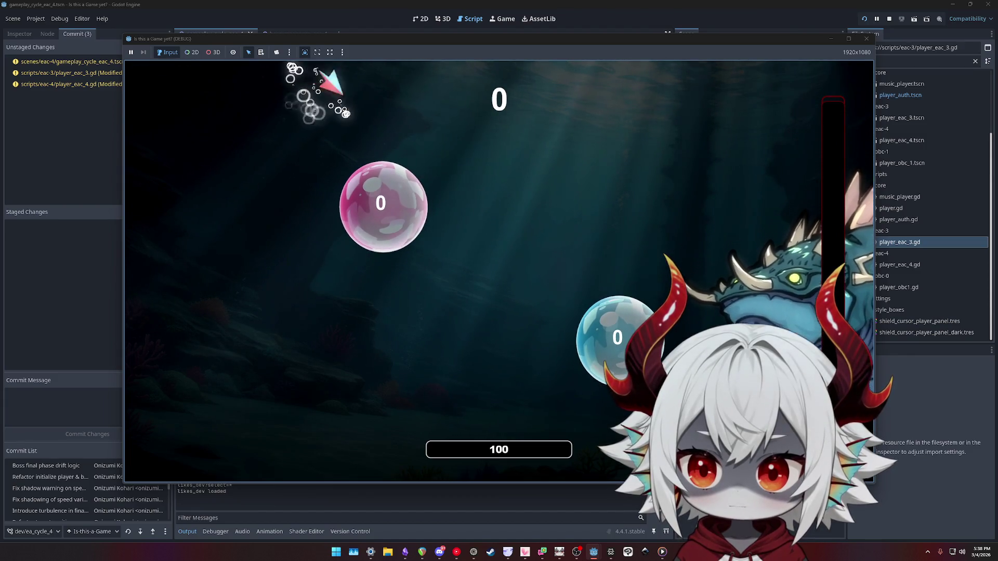
{"action": "key", "text": "a"}
{"action": "key", "text": "d"}
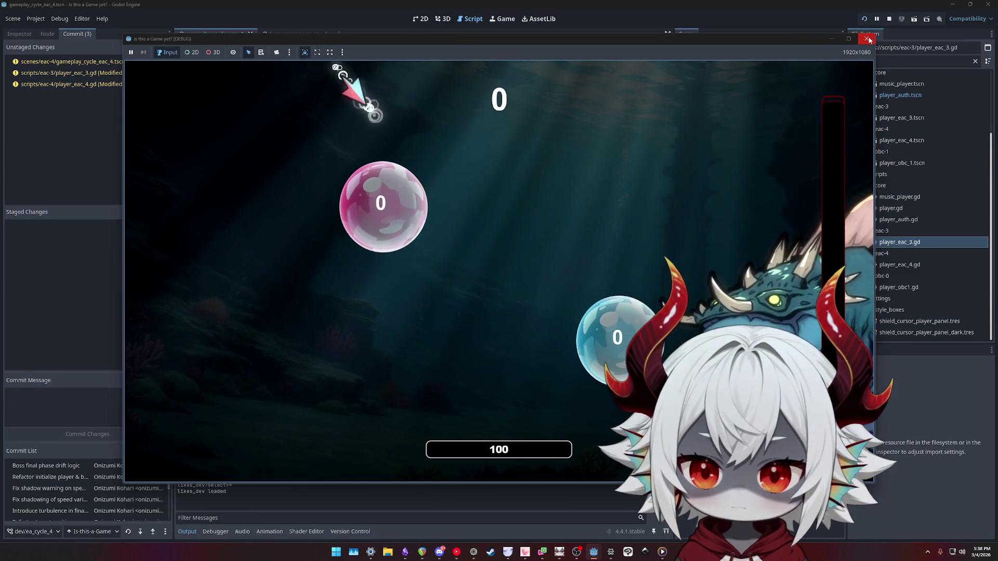
{"action": "key", "text": "a"}
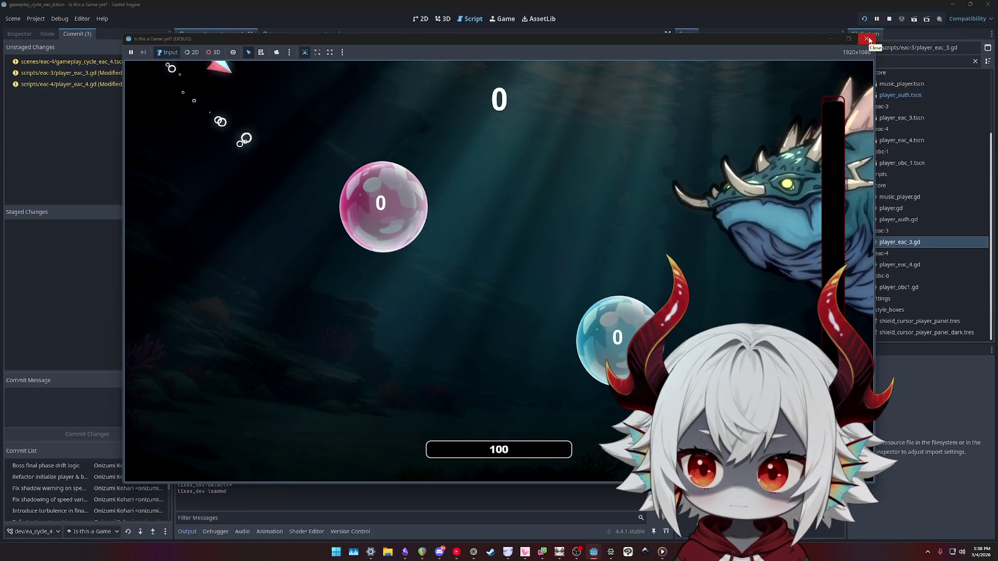